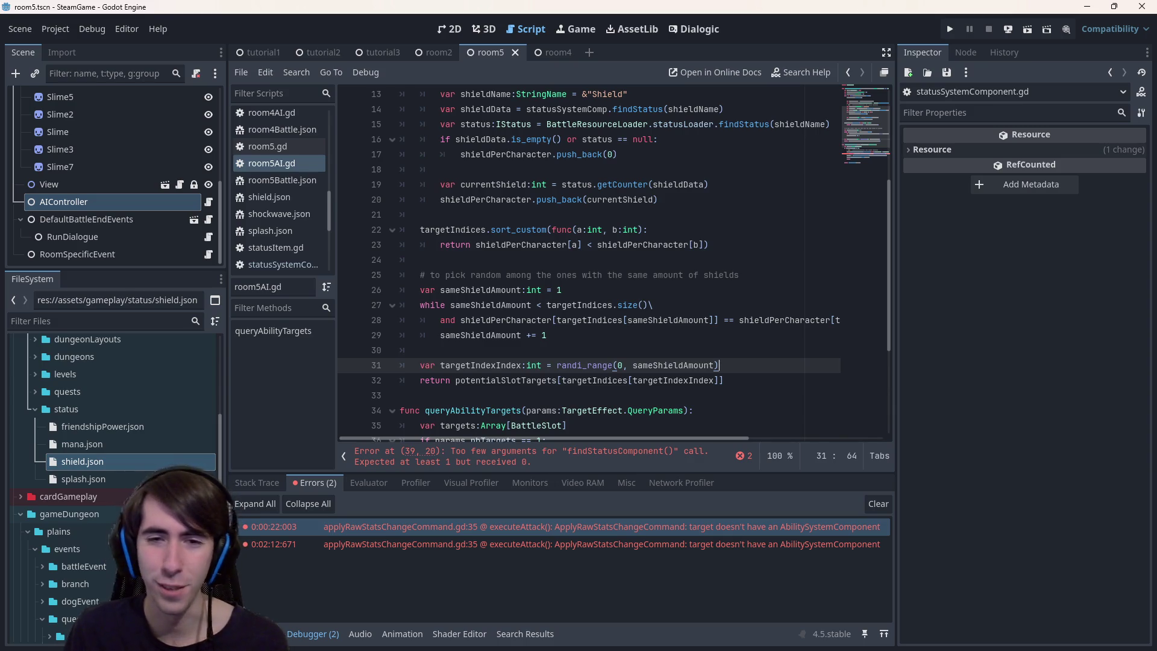
Inspect the erroring sort_custom block and the getTargetWithMinimumShield call in queryAbilityTargets.
{"action": "double_click", "coordinate": [463, 366]}
{"action": "scroll", "coordinate": [463, 366], "scroll_direction": "down", "scroll_amount": 1}
{"action": "scroll", "coordinate": [463, 366], "scroll_direction": "up", "scroll_amount": 5}
{"action": "scroll", "coordinate": [462, 365], "scroll_direction": "down", "scroll_amount": 8}
{"action": "left_click", "coordinate": [623, 319]}
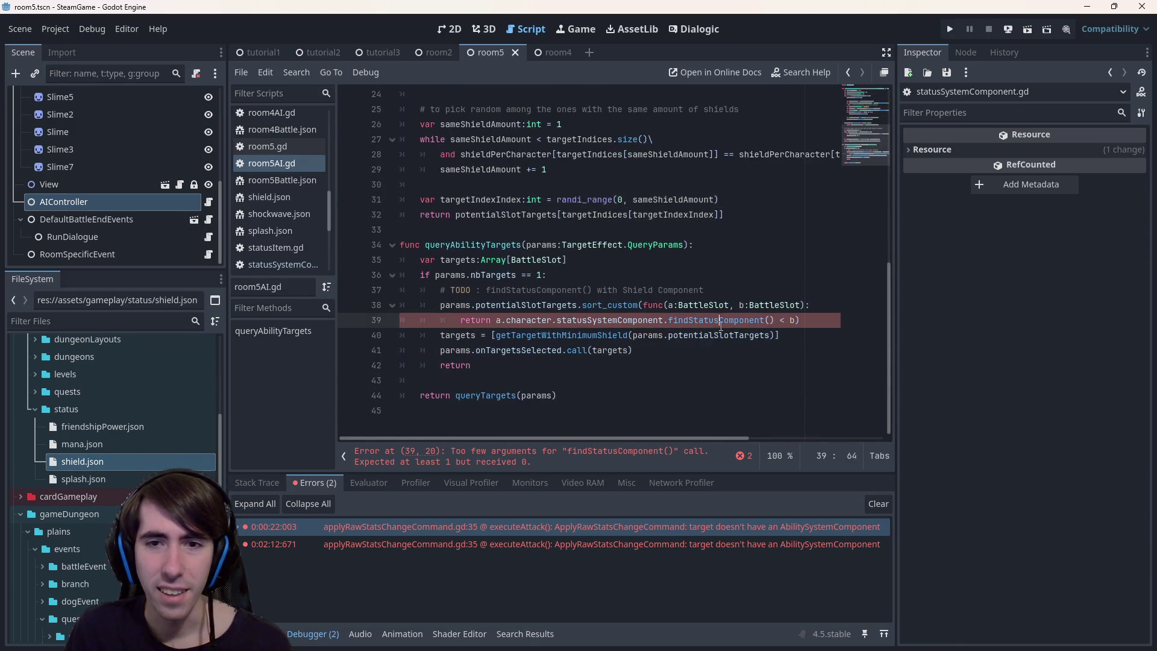
{"action": "scroll", "coordinate": [514, 241], "scroll_direction": "up", "scroll_amount": 8}
{"action": "double_click", "coordinate": [494, 124]}
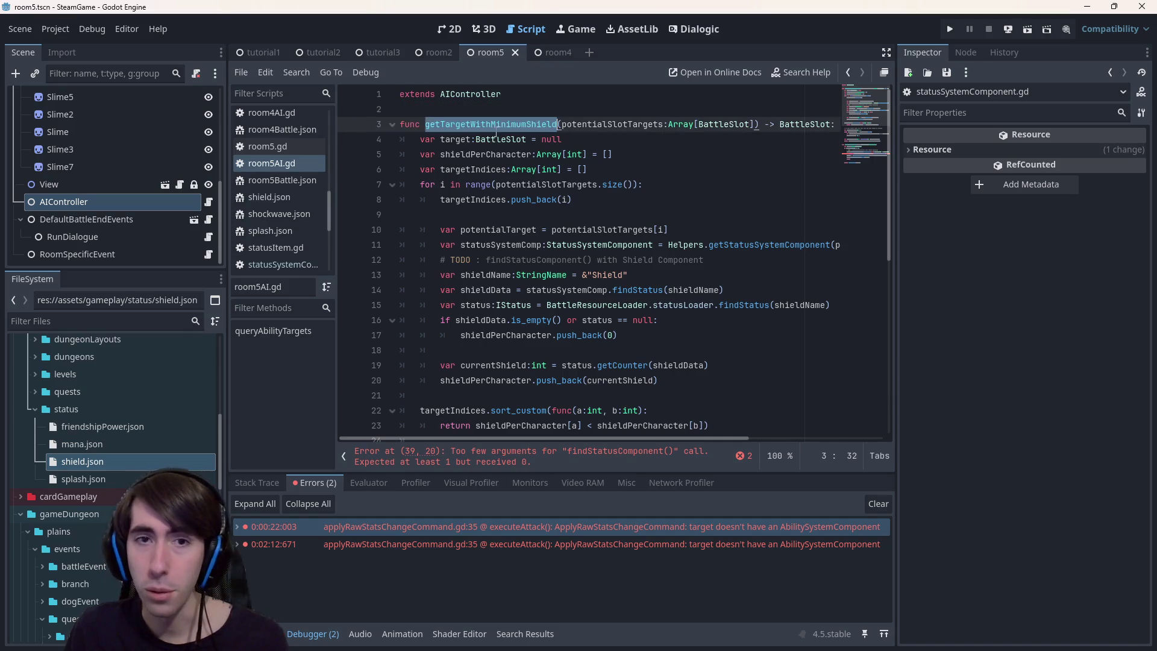
{"action": "scroll", "coordinate": [565, 282], "scroll_direction": "down", "scroll_amount": 8}
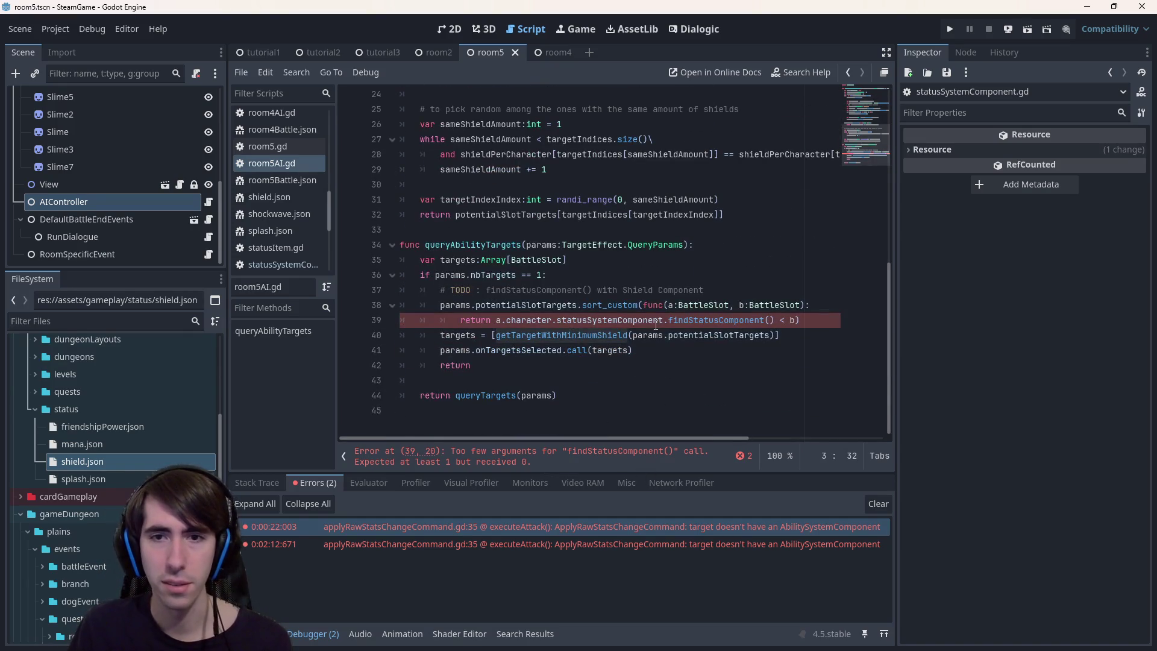
{"action": "mouse_move", "coordinate": [644, 306]}
{"action": "left_mouse_down"}
{"action": "mouse_move", "coordinate": [795, 325]}
{"action": "mouse_move", "coordinate": [507, 321]}
{"action": "left_mouse_up"}
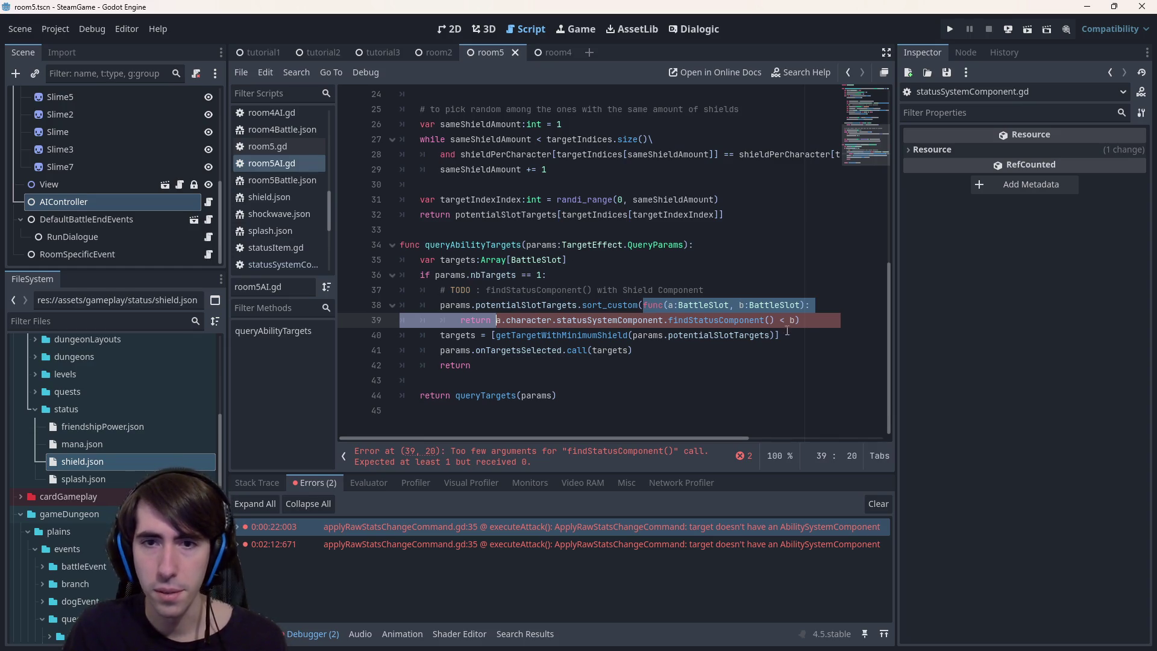
{"action": "double_click", "coordinate": [601, 336]}
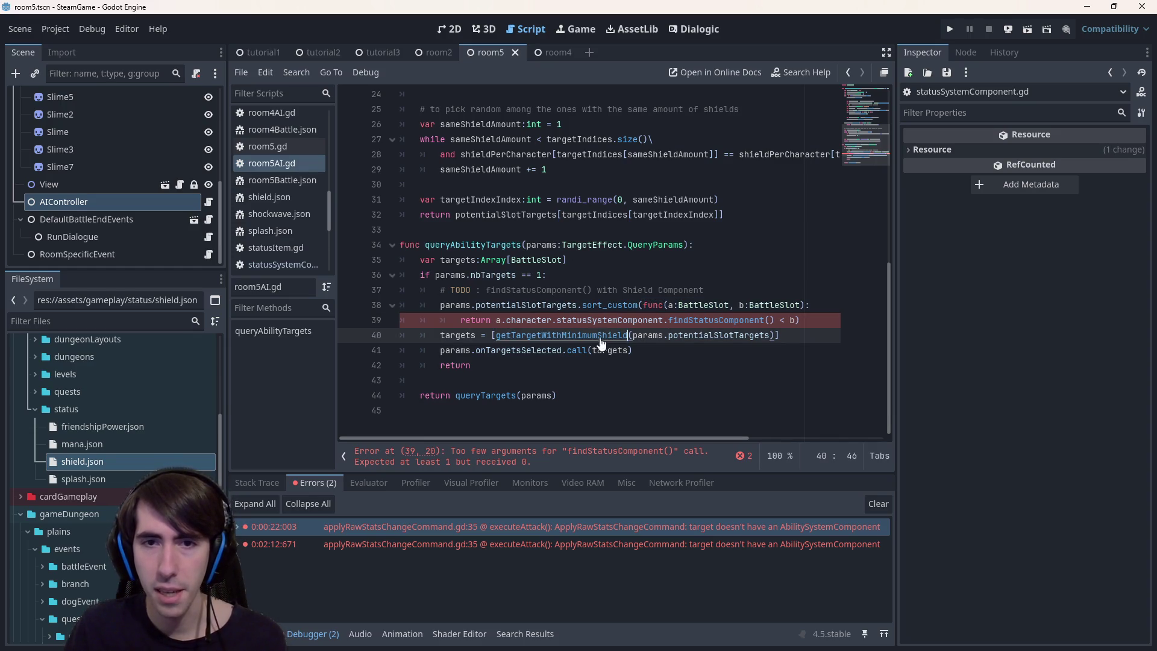
Delete the TODO comment and sort_custom lines 37–39, then save room5AI.gd.
{"action": "left_click_drag", "start_coordinate": [818, 320], "coordinate": [610, 282]}
{"action": "key", "text": "BackSpace"}
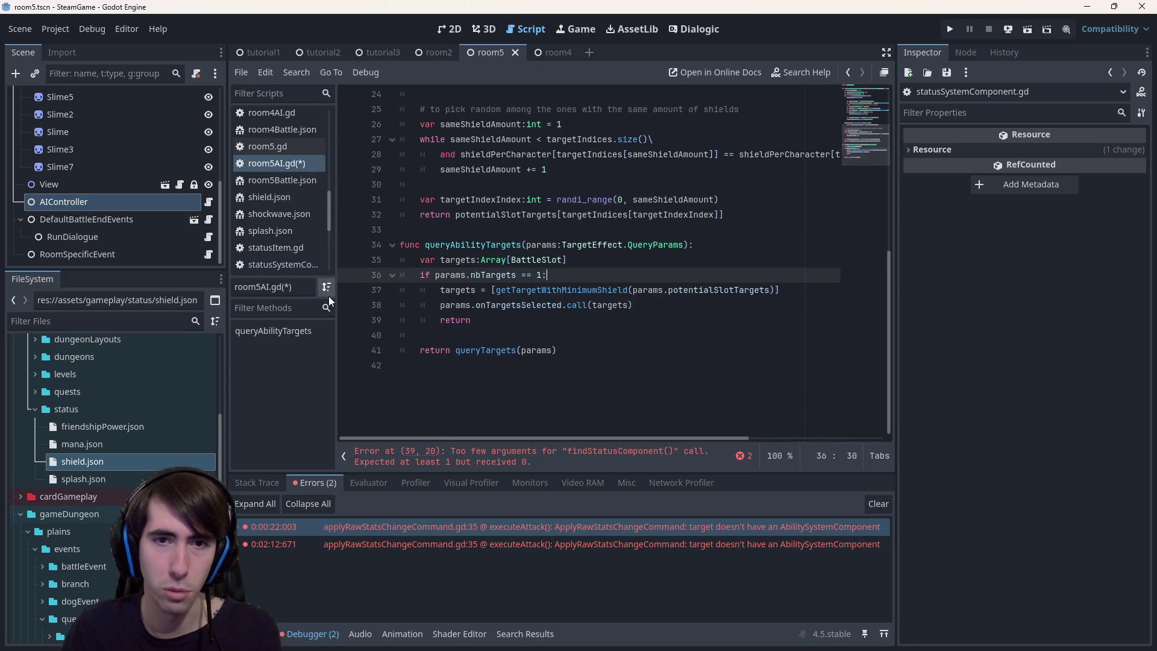
{"action": "left_click", "coordinate": [610, 279]}
{"action": "key", "text": "Down"}
{"action": "key", "text": "Down"}
{"action": "key", "text": "Down"}
{"action": "key", "text": "ctrl+s"}
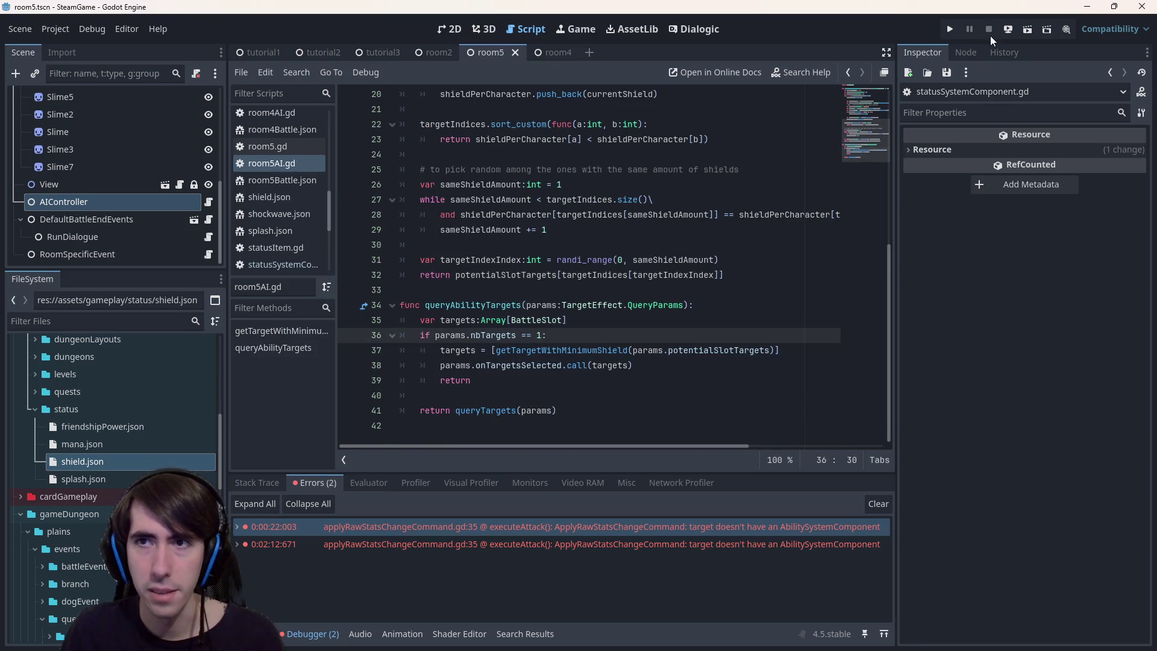
Run the current scene and advance through the intro dialogue.
{"action": "left_click", "coordinate": [1027, 28]}
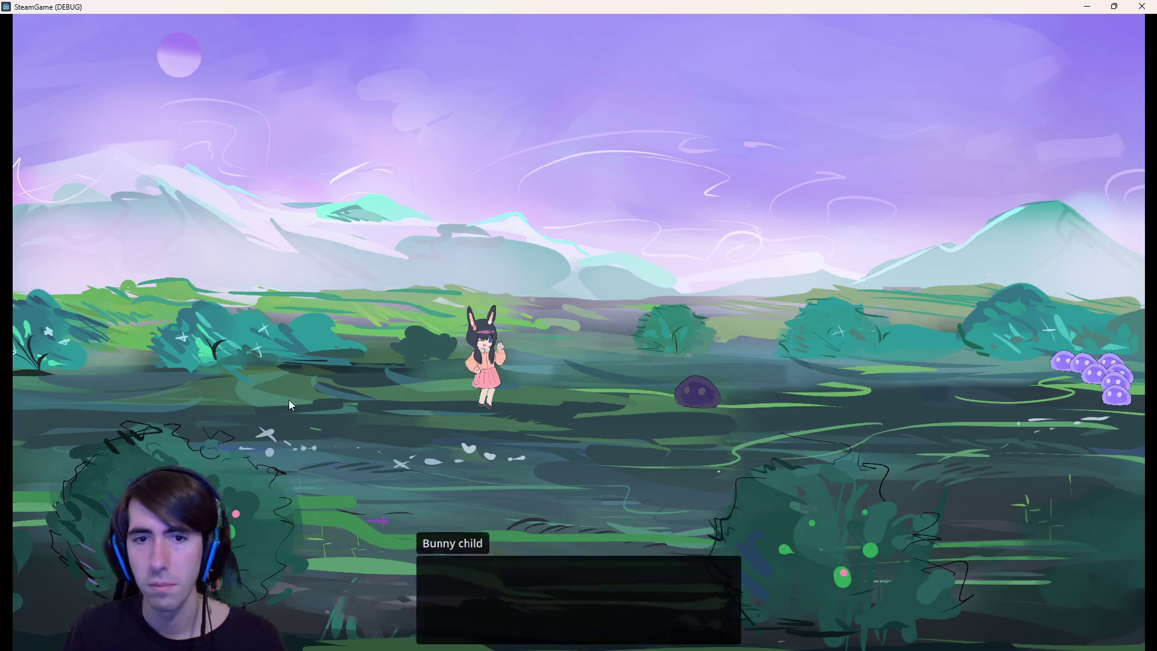
{"action": "left_click", "coordinate": [412, 360]}
{"action": "left_click", "coordinate": [412, 360]}
{"action": "left_click", "coordinate": [412, 360]}
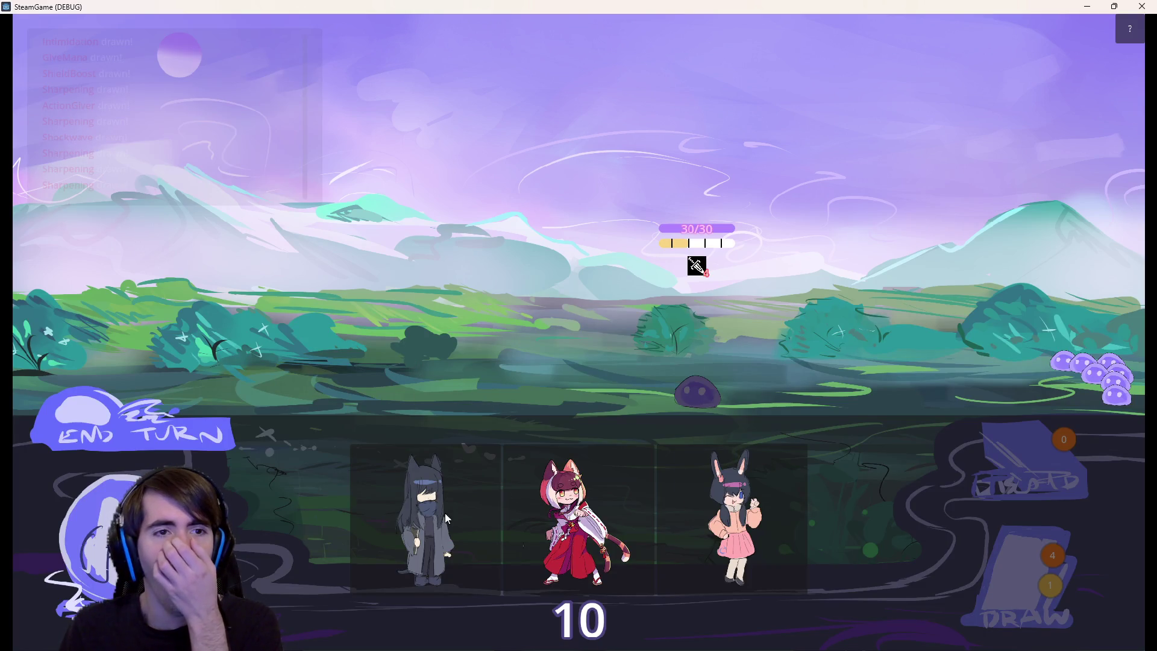
Field the hooded character and fox girl, play Shield Boost on the hooded one, and end the turn.
{"action": "left_click_drag", "start_coordinate": [444, 518], "coordinate": [429, 317]}
{"action": "mouse_move", "coordinate": [579, 518]}
{"action": "left_mouse_down"}
{"action": "mouse_move", "coordinate": [333, 313]}
{"action": "mouse_move", "coordinate": [358, 364]}
{"action": "left_mouse_up"}
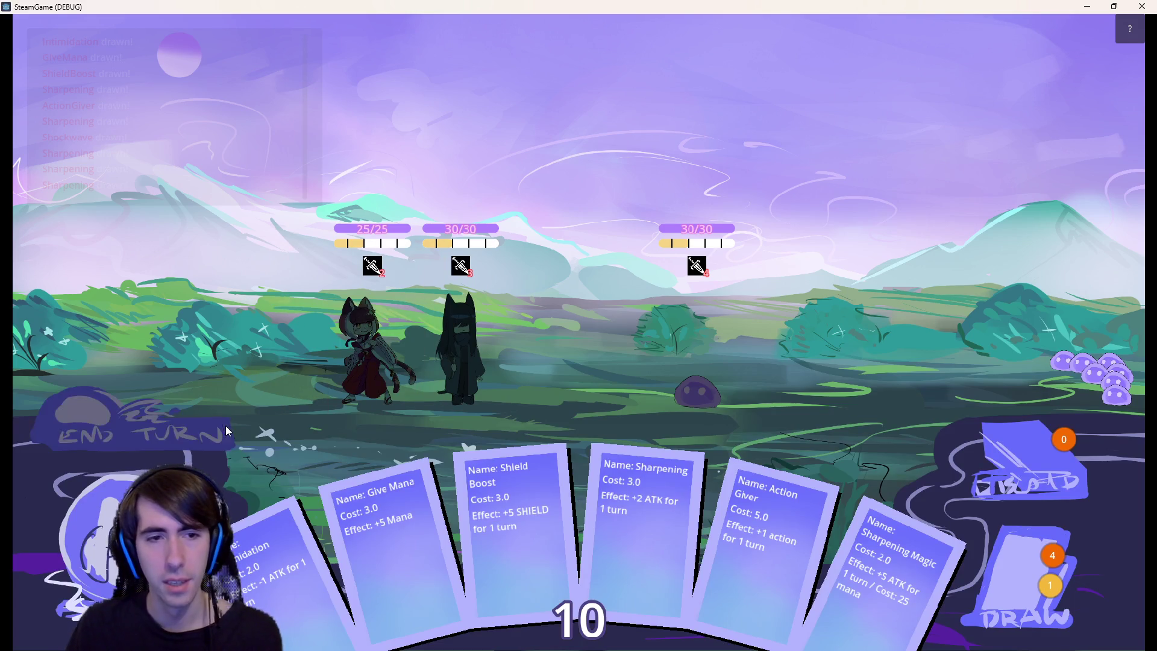
{"action": "mouse_move", "coordinate": [512, 518]}
{"action": "left_mouse_down"}
{"action": "mouse_move", "coordinate": [501, 352]}
{"action": "mouse_move", "coordinate": [484, 356]}
{"action": "left_mouse_up"}
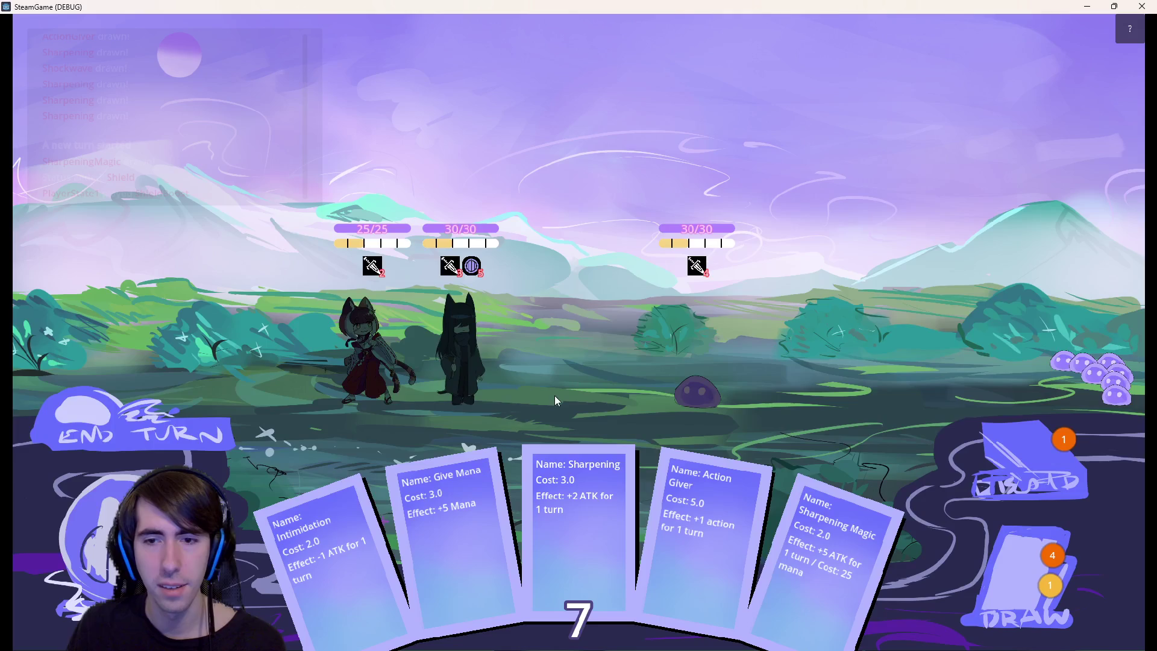
{"action": "left_click", "coordinate": [153, 439]}
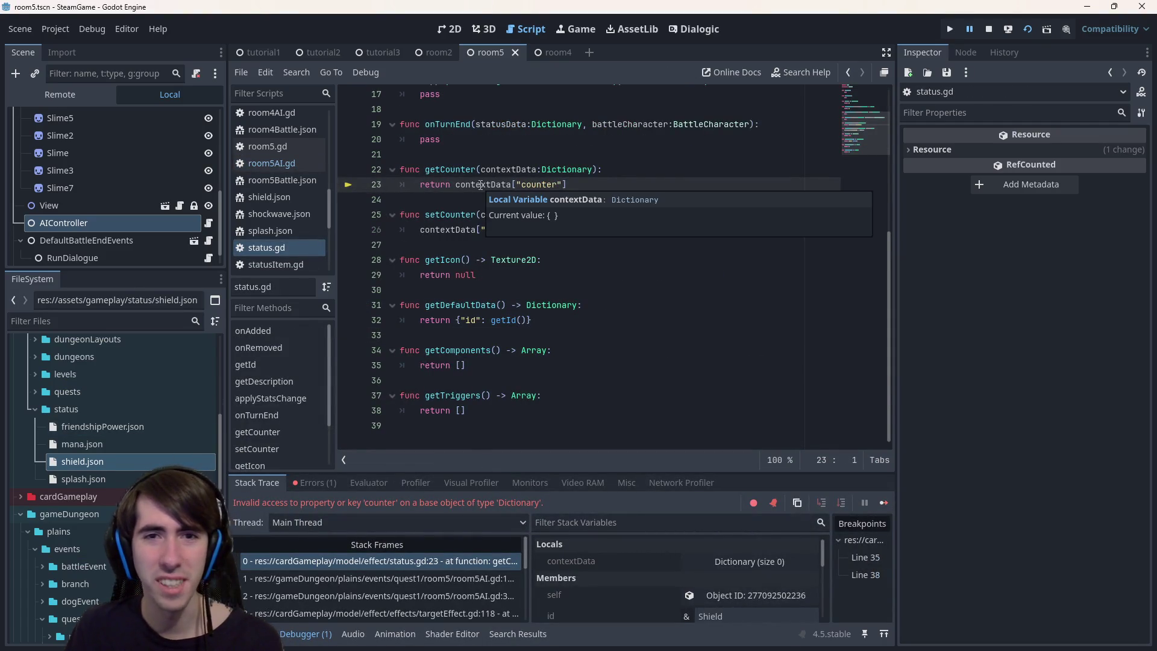
From the room5AI.gd stack frame, add 'continue' after shieldPerCharacter.push_back(0), then stop the debug run.
{"action": "left_click", "coordinate": [458, 577]}
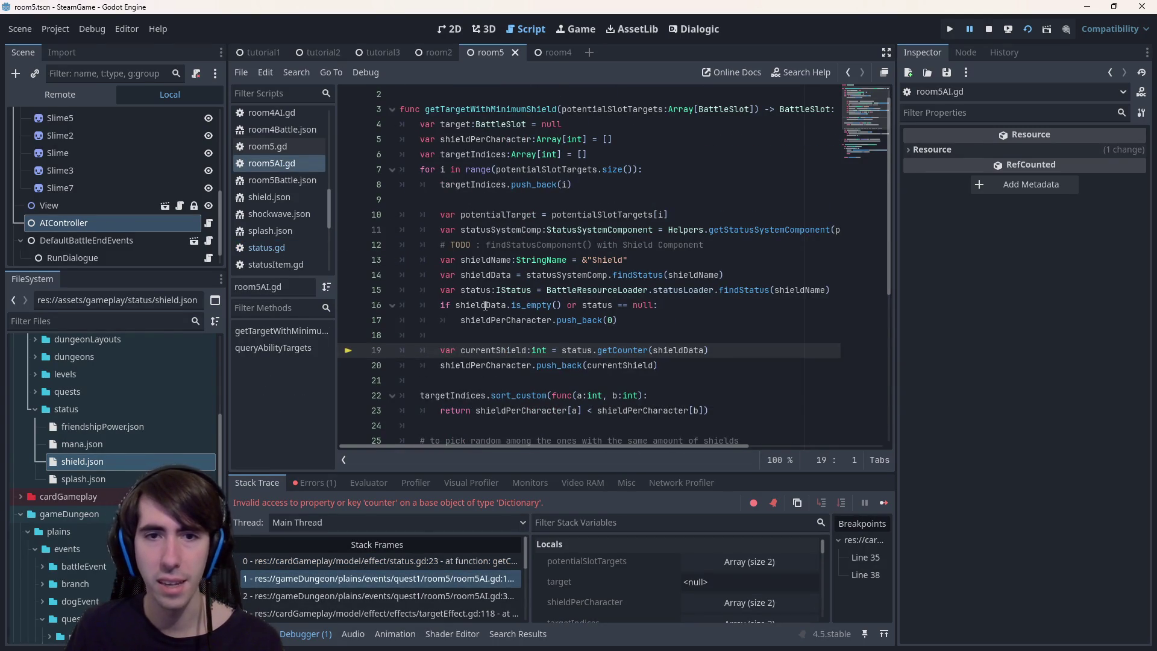
{"action": "left_click", "coordinate": [486, 305]}
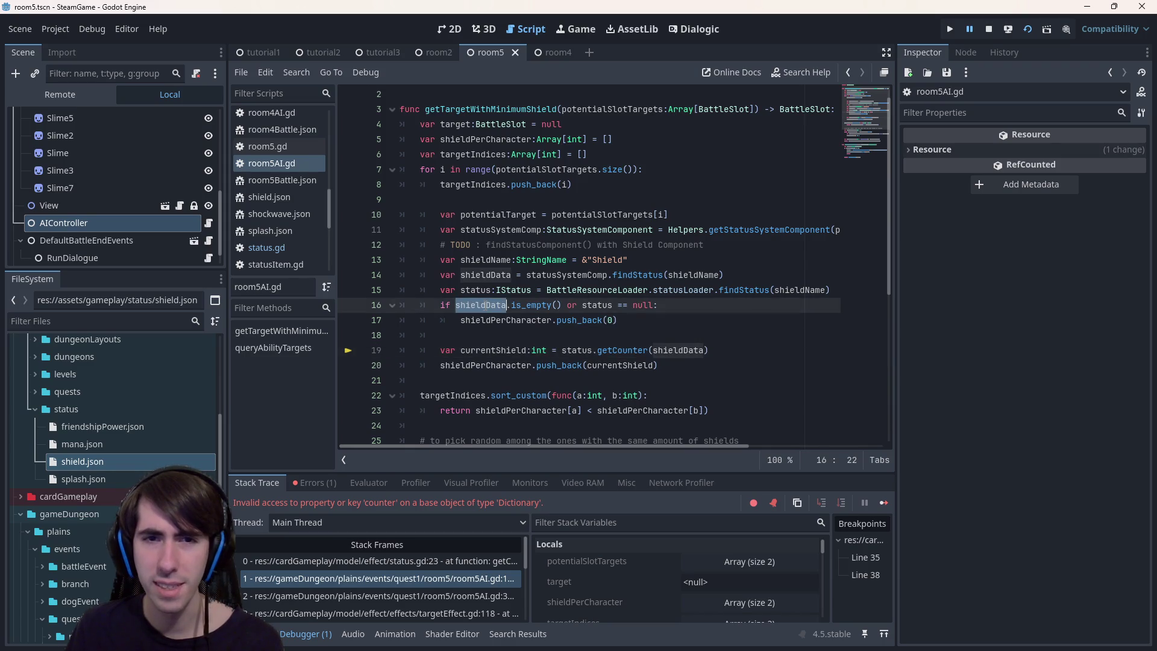
{"action": "key", "text": "Down"}
{"action": "key", "text": "Down"}
{"action": "mouse_move", "coordinate": [484, 307]}
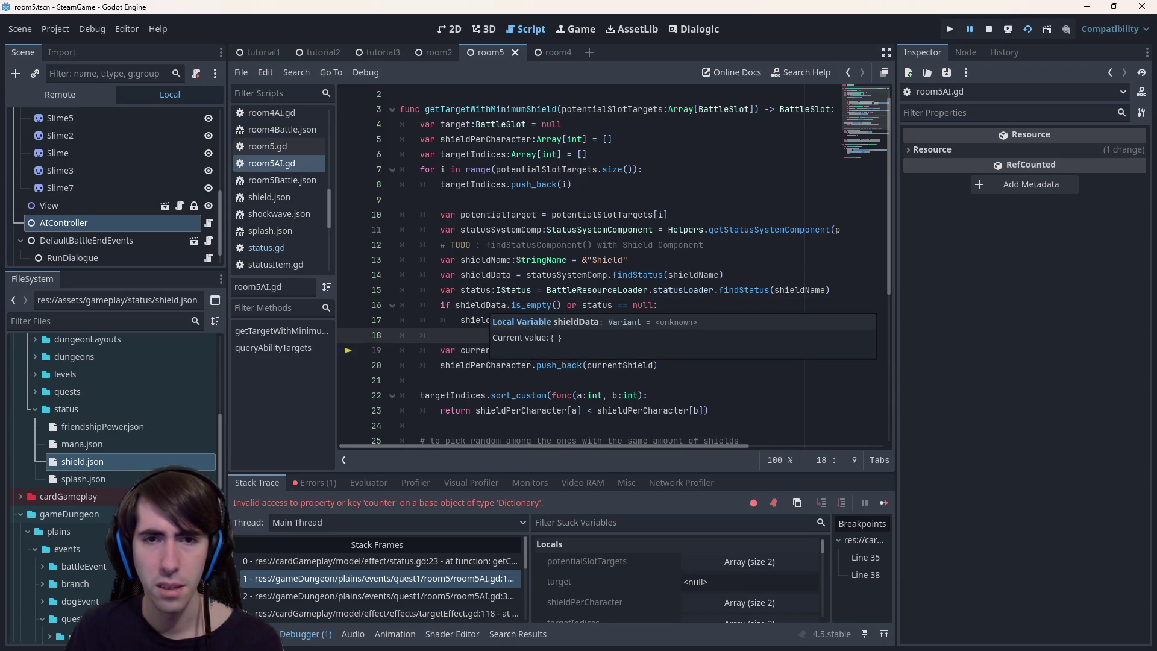
{"action": "left_click", "coordinate": [645, 318]}
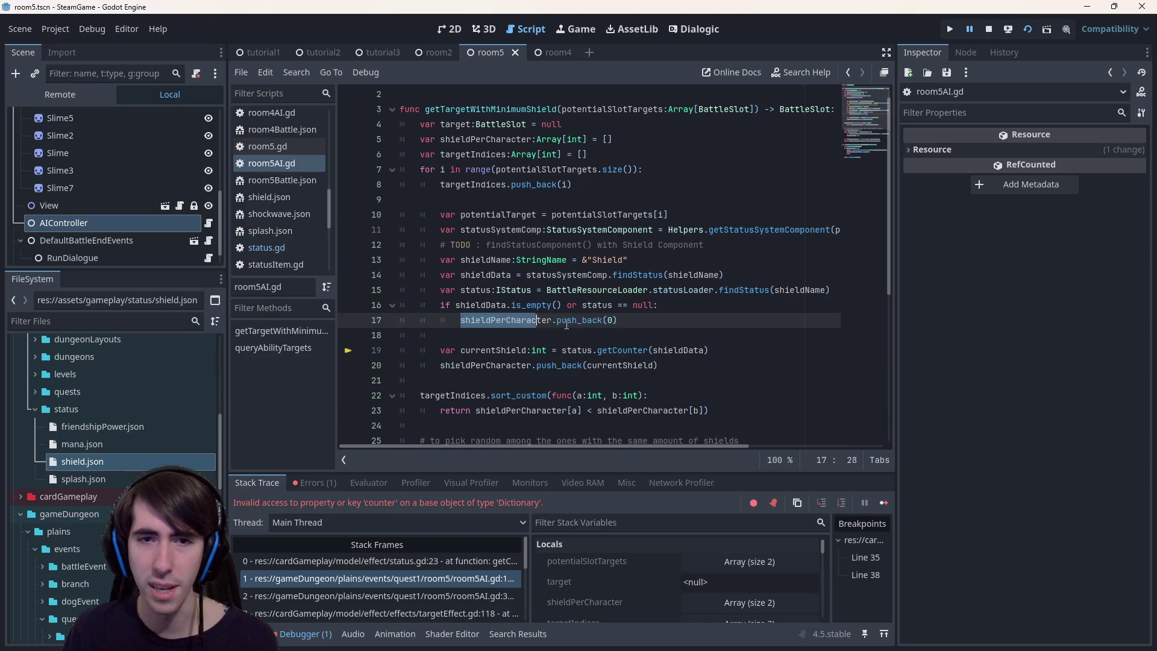
{"action": "key", "text": "Return"}
{"action": "type", "text": "continue"}
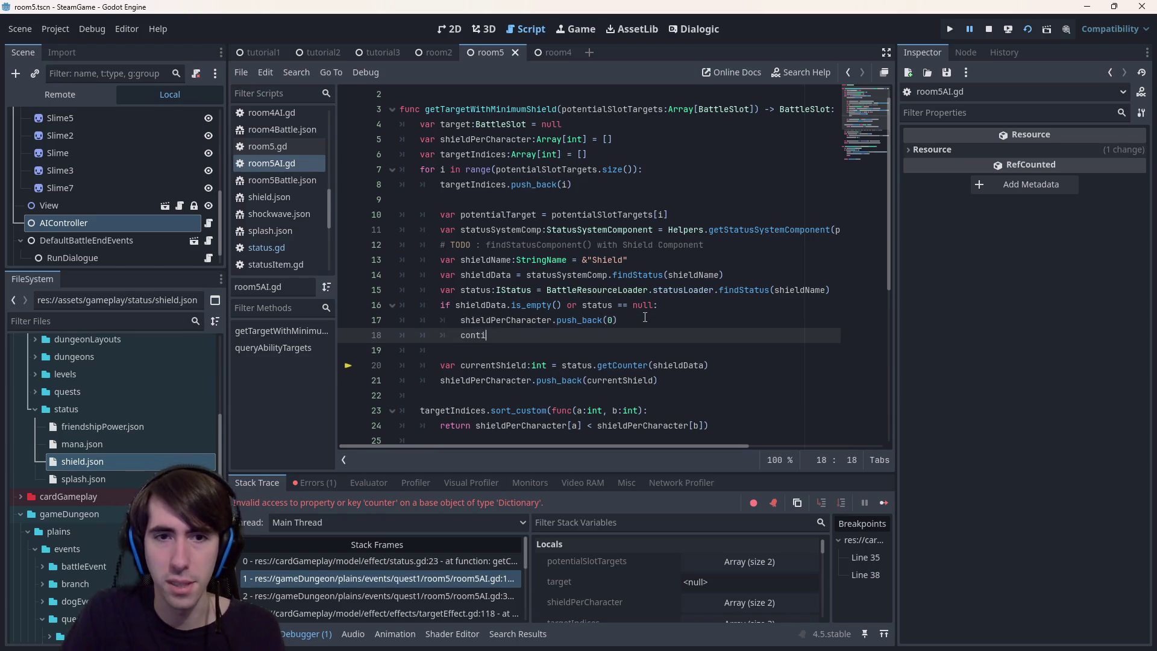
{"action": "left_click", "coordinate": [989, 29]}
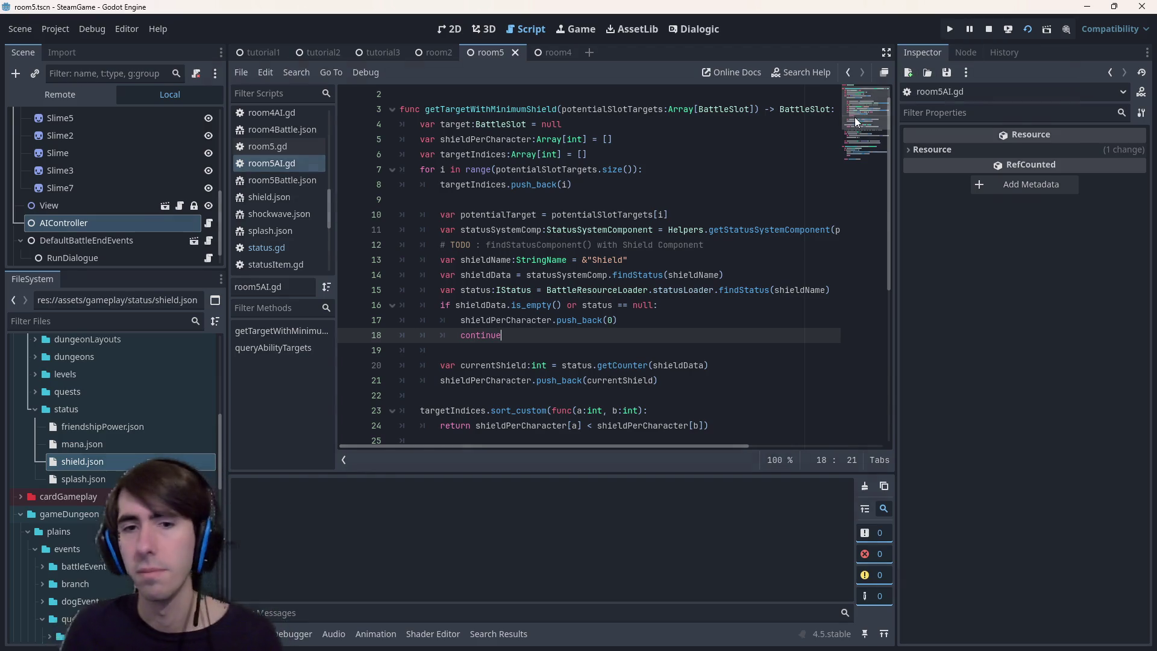
Launch the game with F5, start the battle, place the cat girl, then close the game window.
{"action": "key", "text": "F5"}
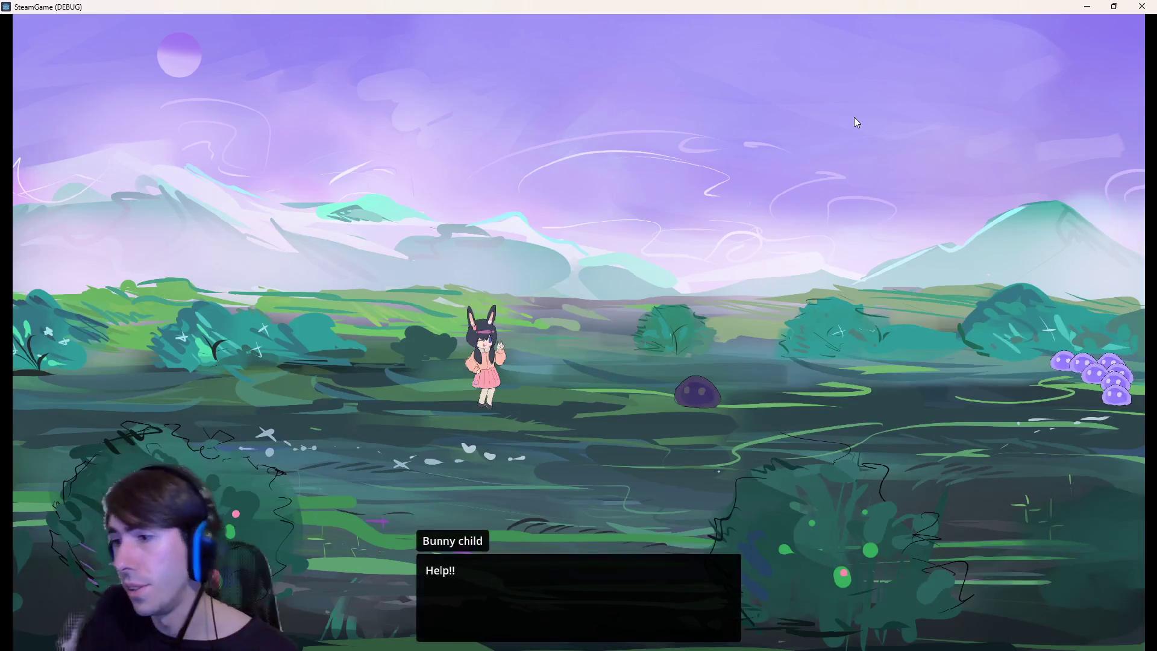
{"action": "left_click", "coordinate": [585, 232]}
{"action": "left_click", "coordinate": [586, 235]}
{"action": "left_click", "coordinate": [587, 234]}
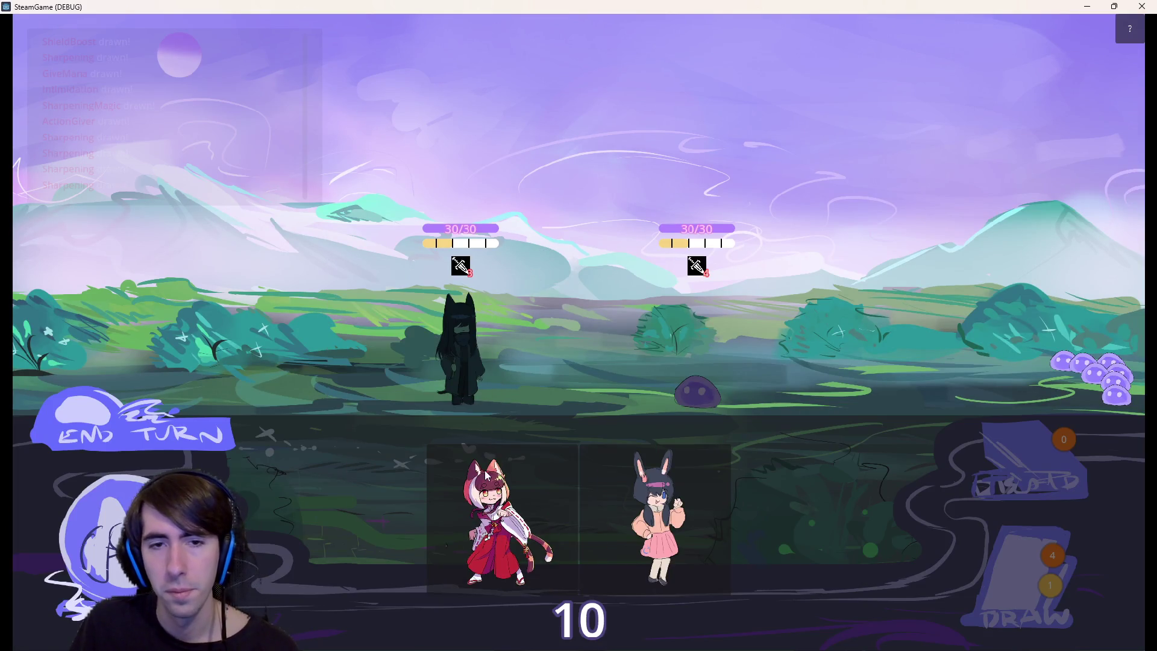
{"action": "left_click_drag", "start_coordinate": [488, 475], "coordinate": [316, 319]}
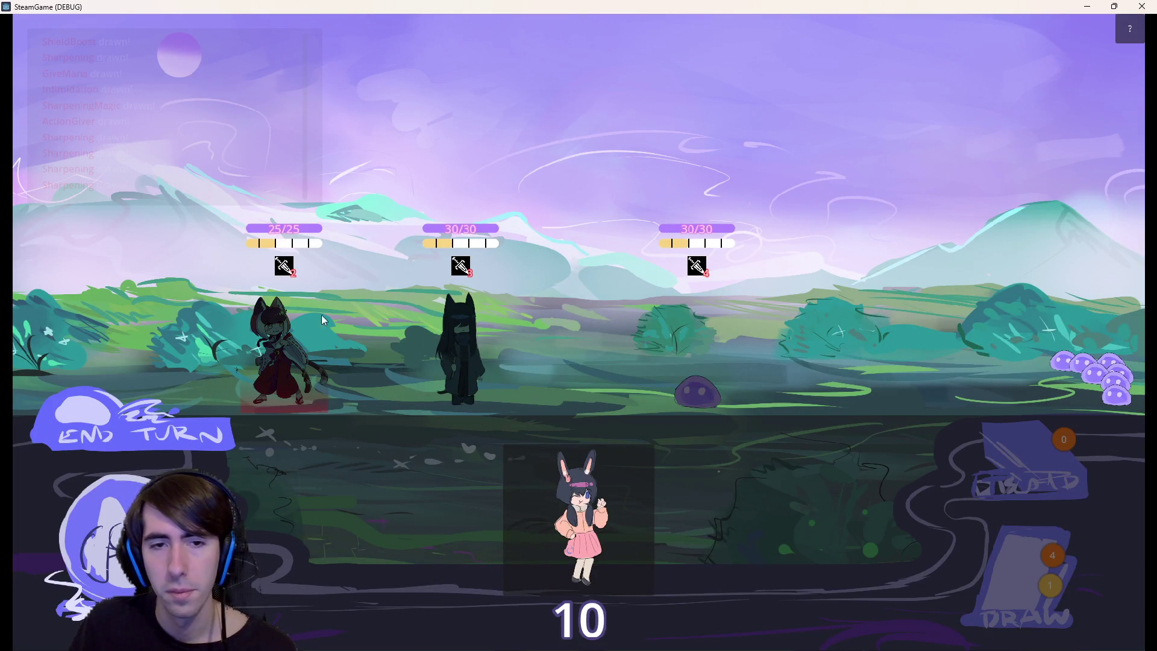
{"action": "left_click", "coordinate": [1142, 6]}
Rerun the scene, get past the dialogue, field the allies, and play Shield Boost on the dark figure.
{"action": "left_click", "coordinate": [1027, 34]}
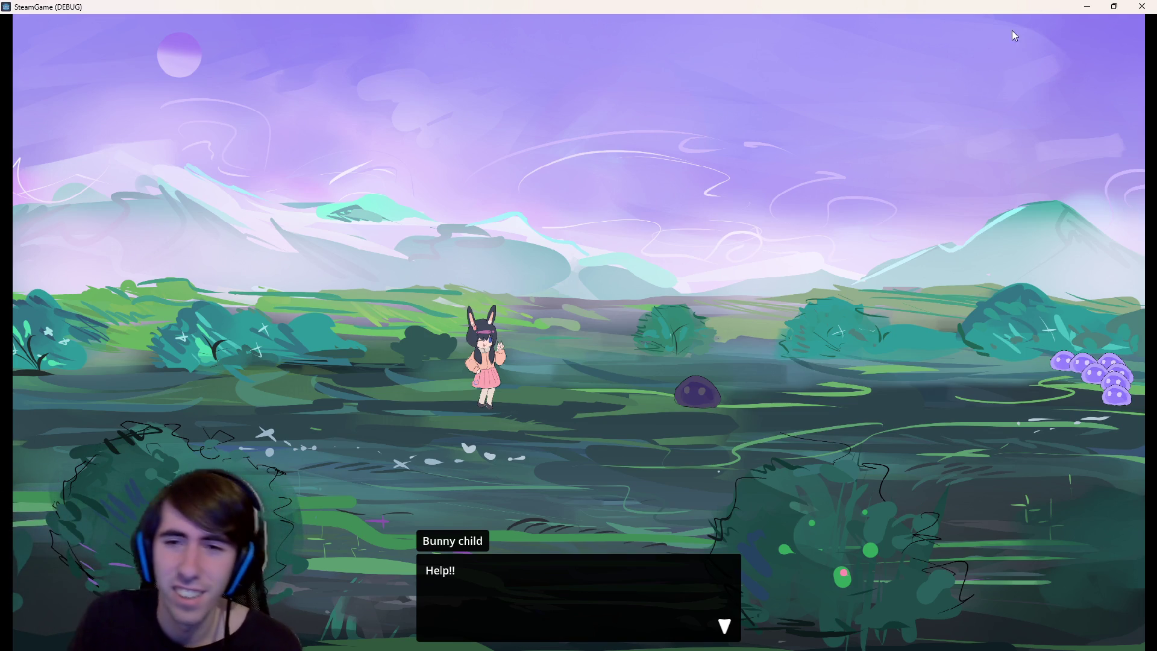
{"action": "left_click", "coordinate": [629, 190]}
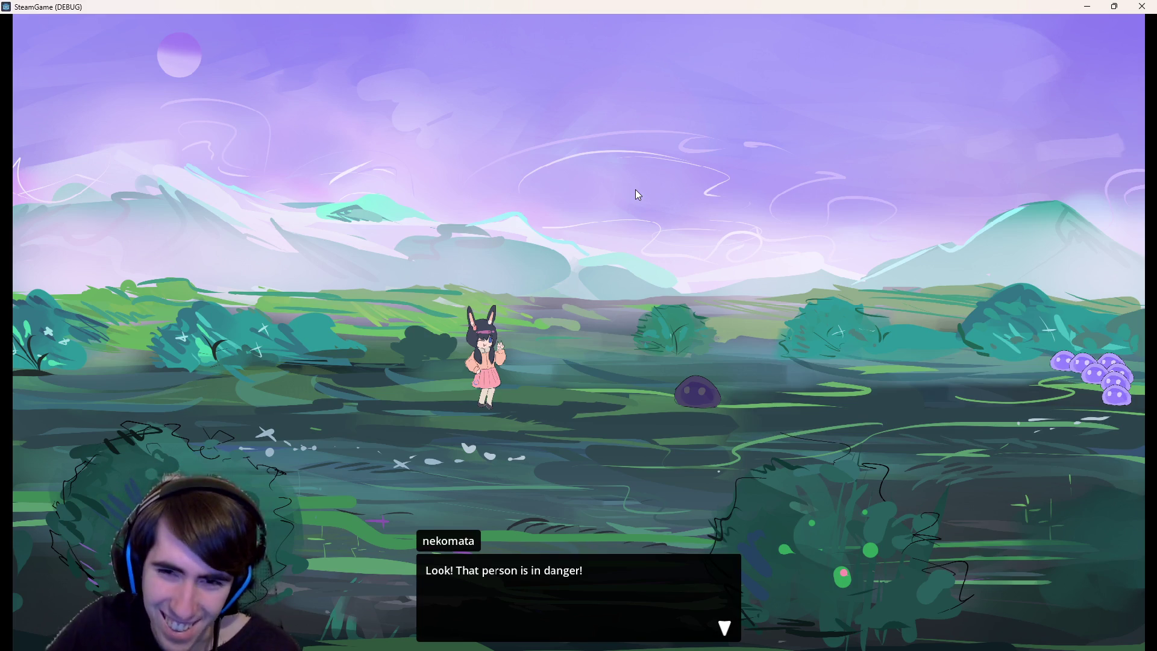
{"action": "left_click", "coordinate": [650, 173]}
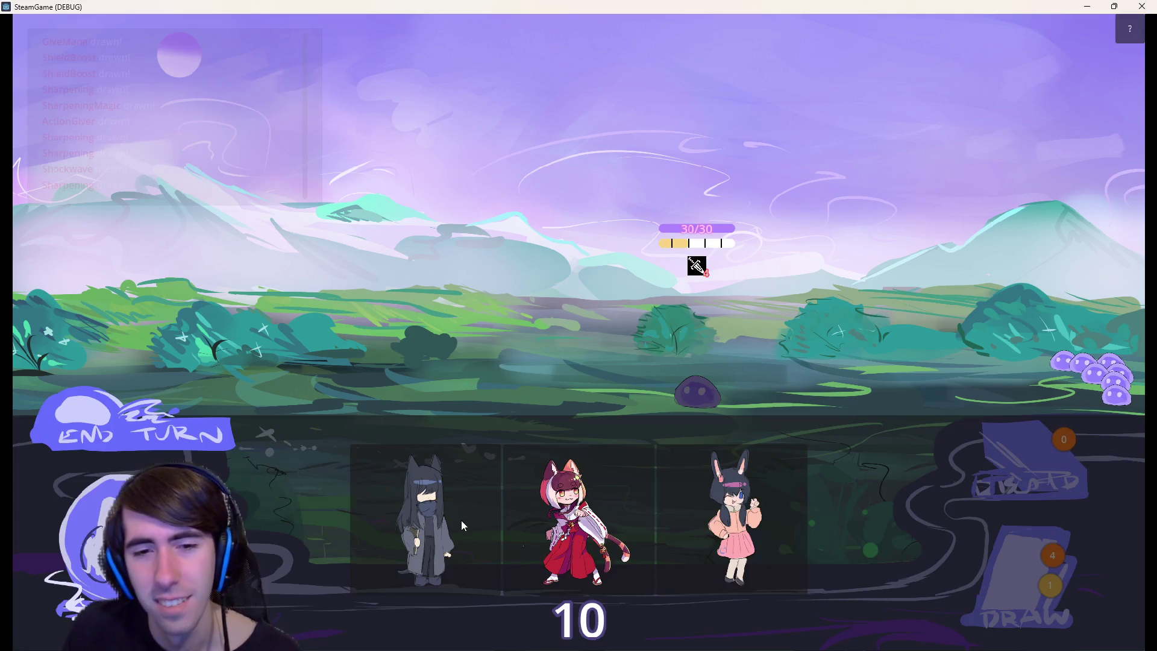
{"action": "mouse_move", "coordinate": [461, 520]}
{"action": "left_mouse_down"}
{"action": "mouse_move", "coordinate": [461, 339]}
{"action": "mouse_move", "coordinate": [374, 333]}
{"action": "left_mouse_up"}
{"action": "left_click_drag", "start_coordinate": [512, 530], "coordinate": [486, 363]}
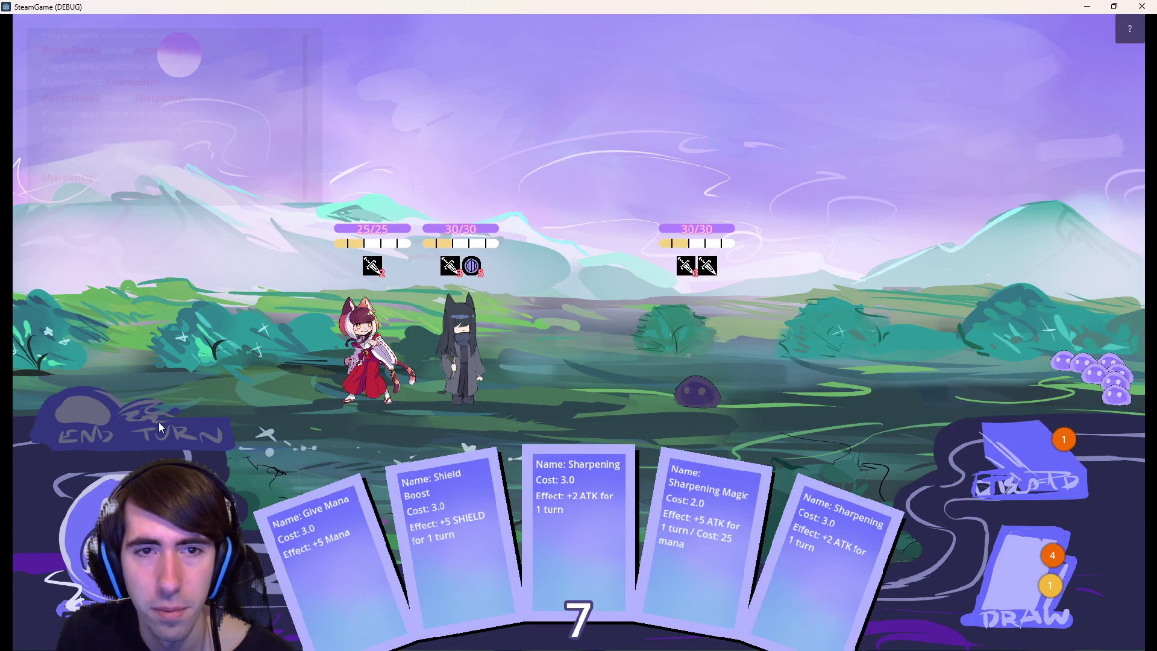
End the turn so the enemy attacks and the next turn draws Shockwave with 10 mana.
{"action": "left_click", "coordinate": [159, 424]}
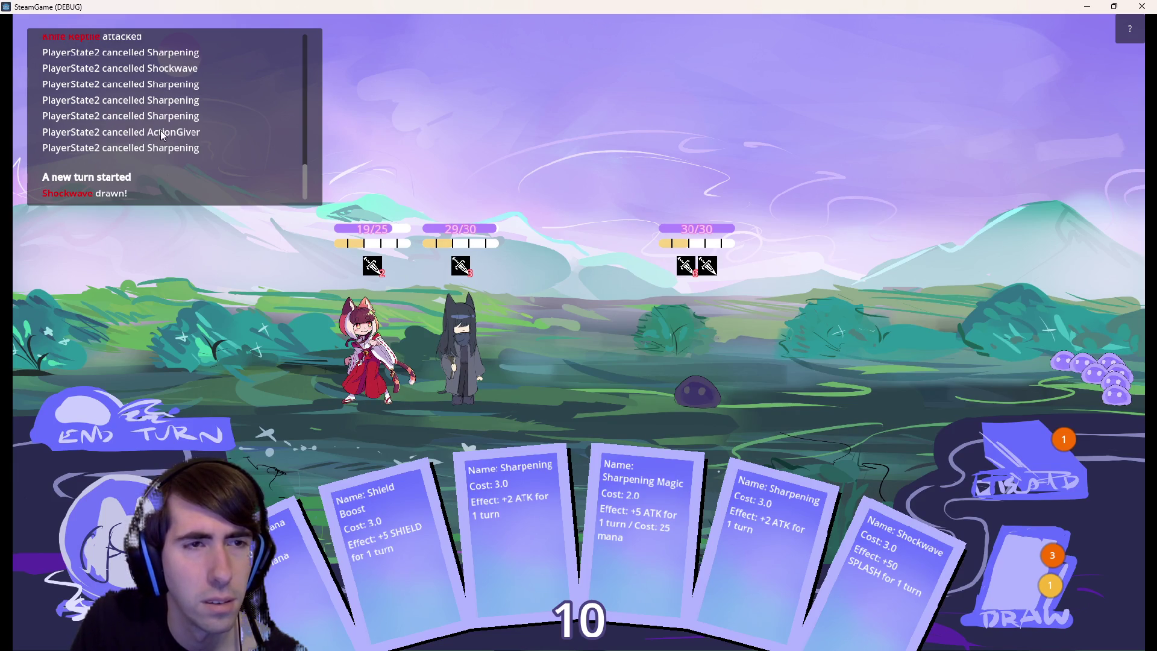
Scroll back through the battle log, then switch to the browser's 'darkest dungeon' image results query.
{"action": "scroll", "coordinate": [162, 137], "scroll_direction": "up", "scroll_amount": 2}
{"action": "scroll", "coordinate": [162, 140], "scroll_direction": "up", "scroll_amount": 3}
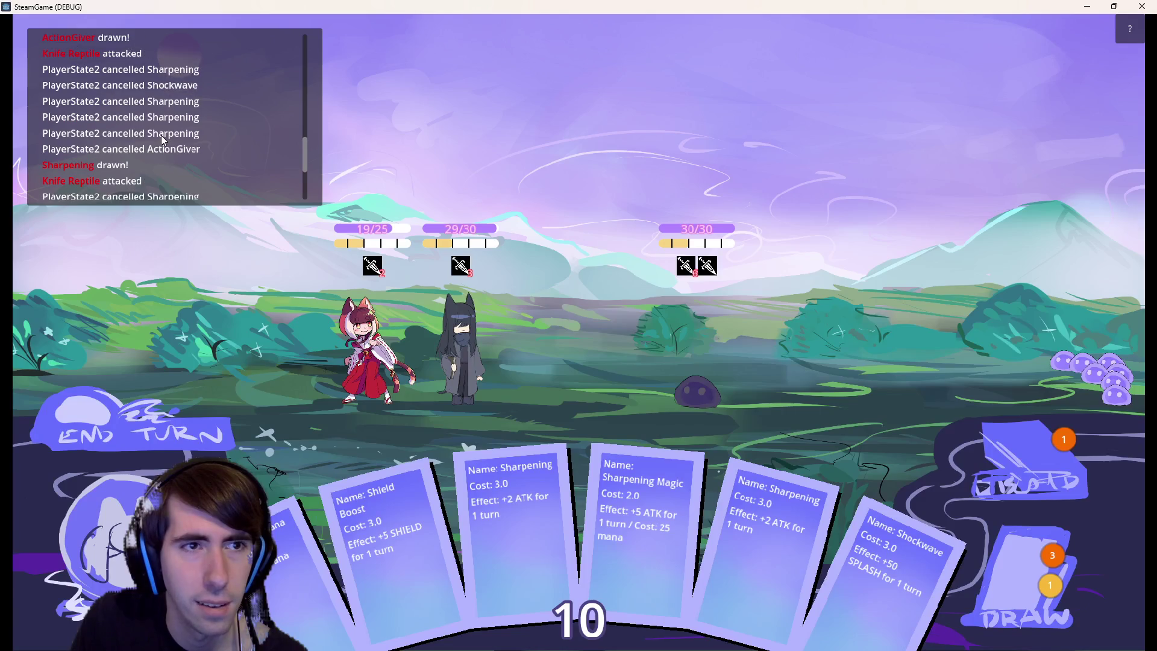
{"action": "scroll", "coordinate": [140, 182], "scroll_direction": "up", "scroll_amount": 2}
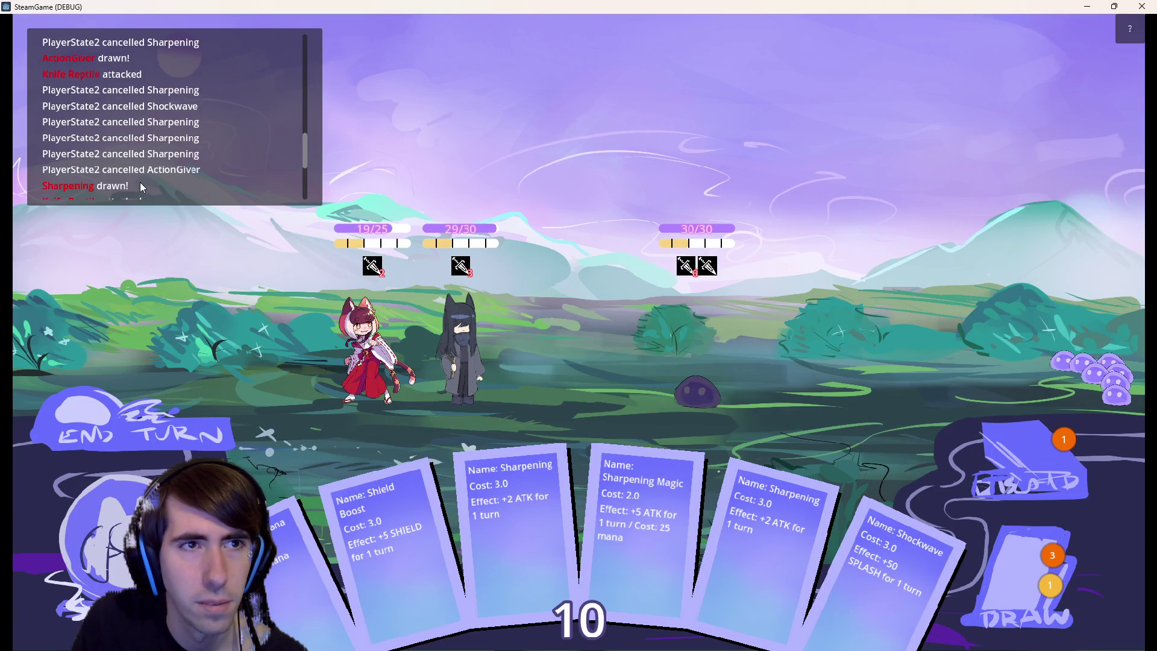
{"action": "scroll", "coordinate": [139, 182], "scroll_direction": "down", "scroll_amount": 2}
{"action": "scroll", "coordinate": [140, 182], "scroll_direction": "up", "scroll_amount": 2}
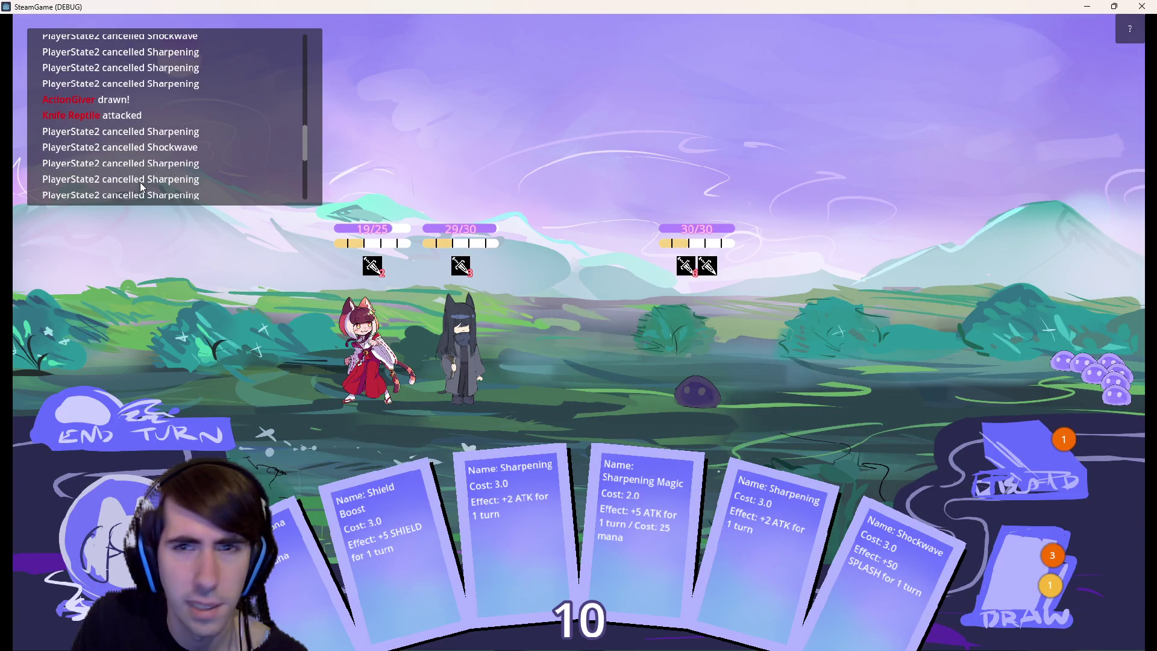
{"action": "scroll", "coordinate": [140, 181], "scroll_direction": "up", "scroll_amount": 1}
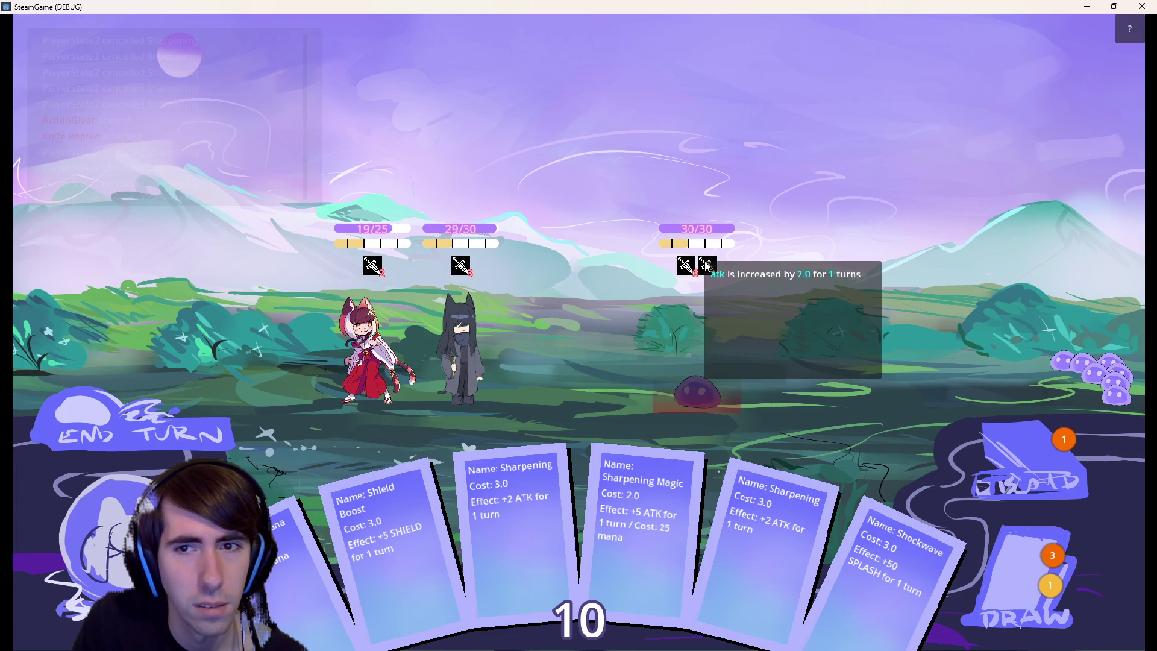
{"action": "scroll", "coordinate": [178, 165], "scroll_direction": "up", "scroll_amount": 2}
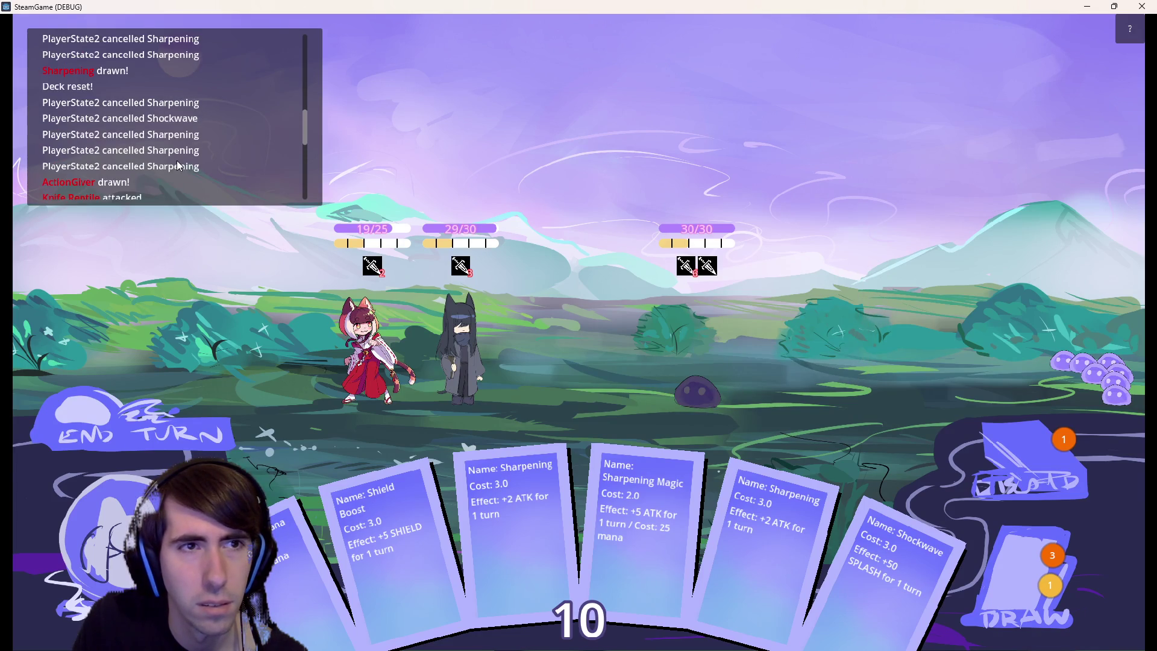
{"action": "scroll", "coordinate": [179, 166], "scroll_direction": "down", "scroll_amount": 3}
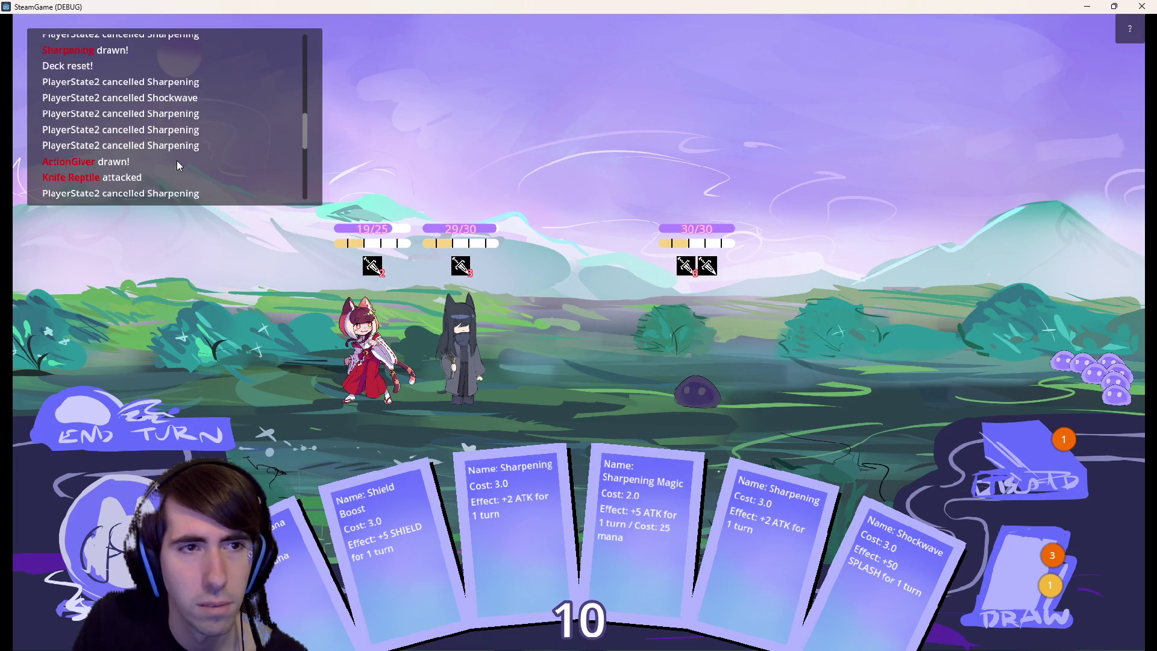
{"action": "scroll", "coordinate": [178, 165], "scroll_direction": "up", "scroll_amount": 2}
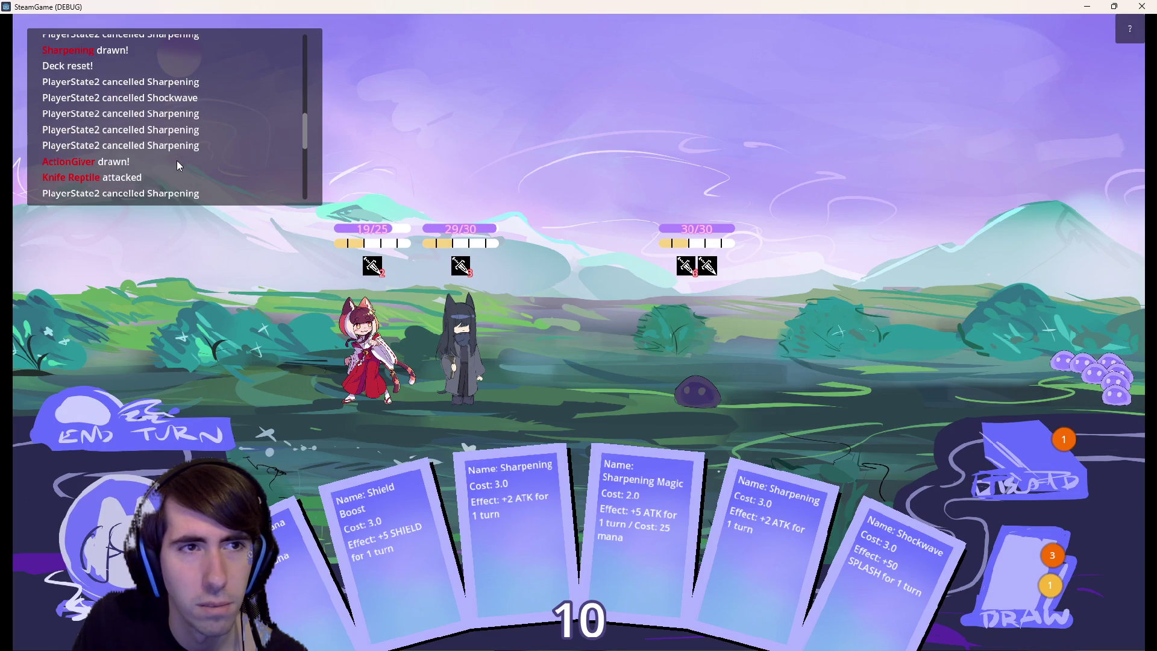
{"action": "scroll", "coordinate": [97, 171], "scroll_direction": "up", "scroll_amount": 3}
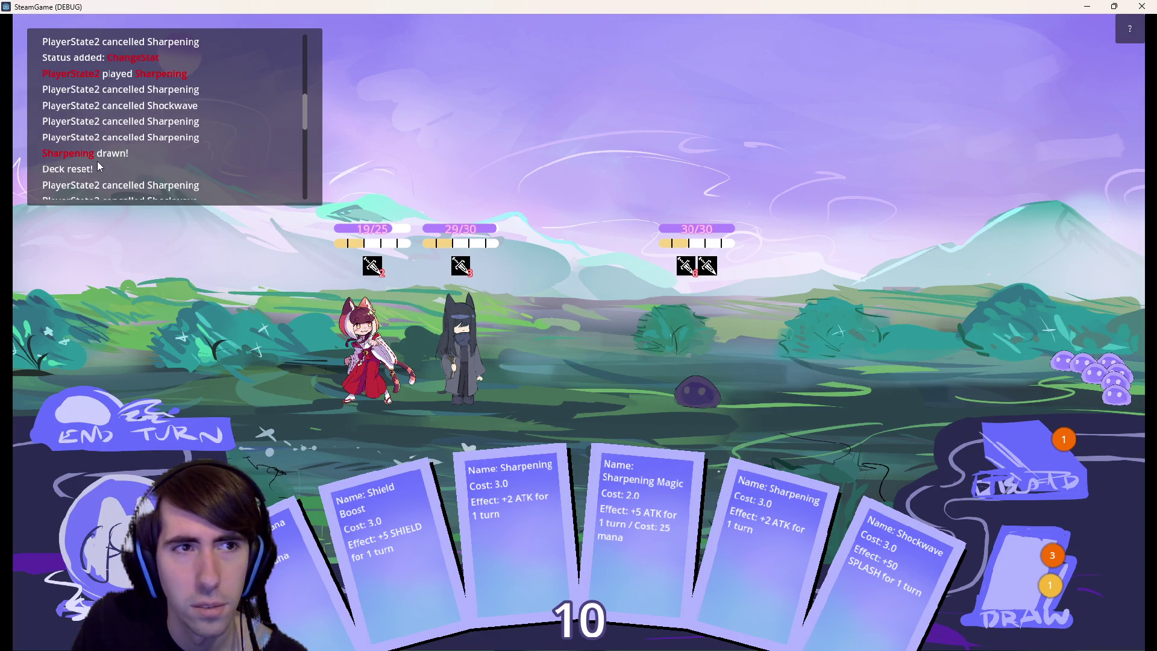
{"action": "scroll", "coordinate": [111, 167], "scroll_direction": "up", "scroll_amount": 4}
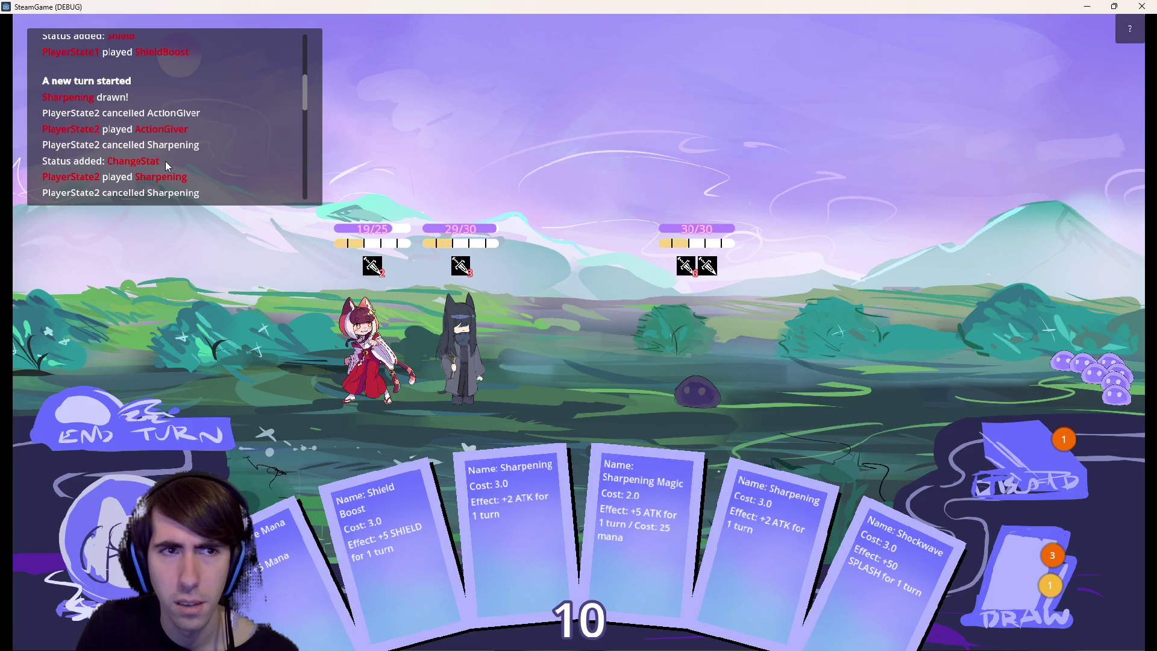
{"action": "scroll", "coordinate": [176, 178], "scroll_direction": "down", "scroll_amount": 5}
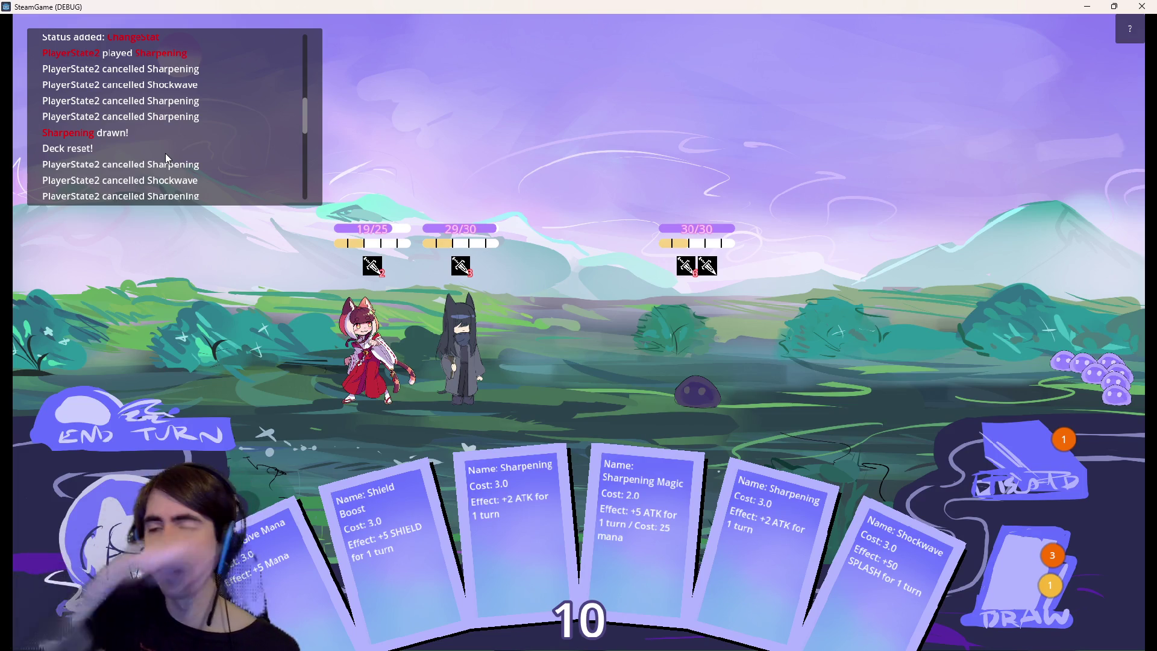
{"action": "scroll", "coordinate": [167, 158], "scroll_direction": "down", "scroll_amount": 5}
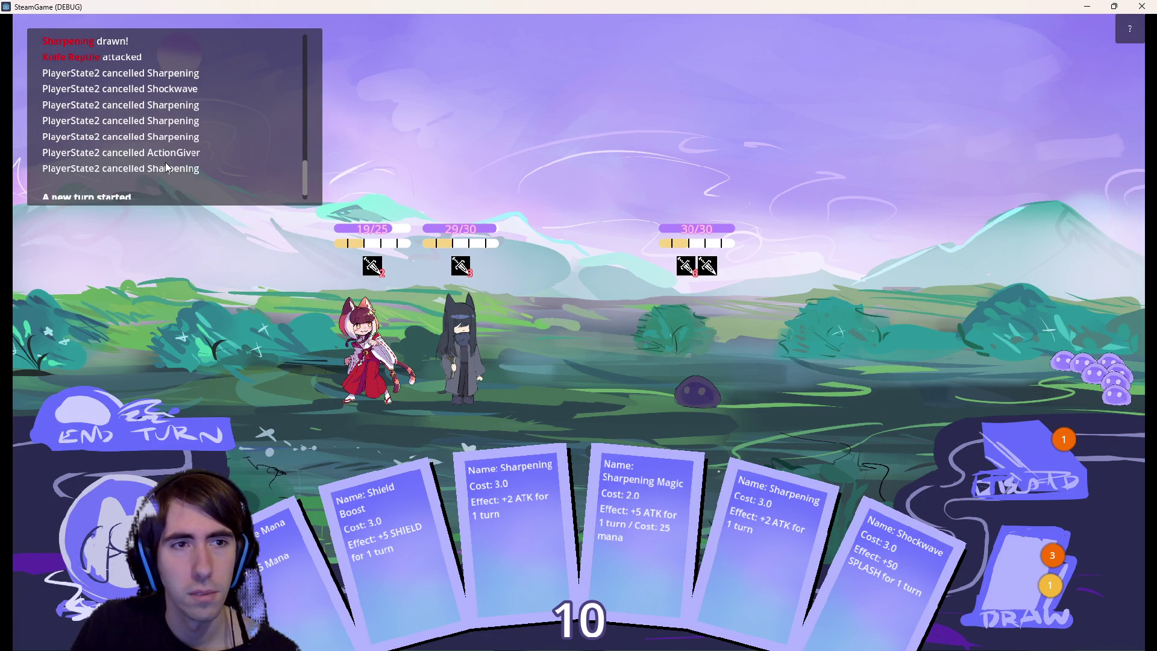
{"action": "scroll", "coordinate": [165, 161], "scroll_direction": "up", "scroll_amount": 5}
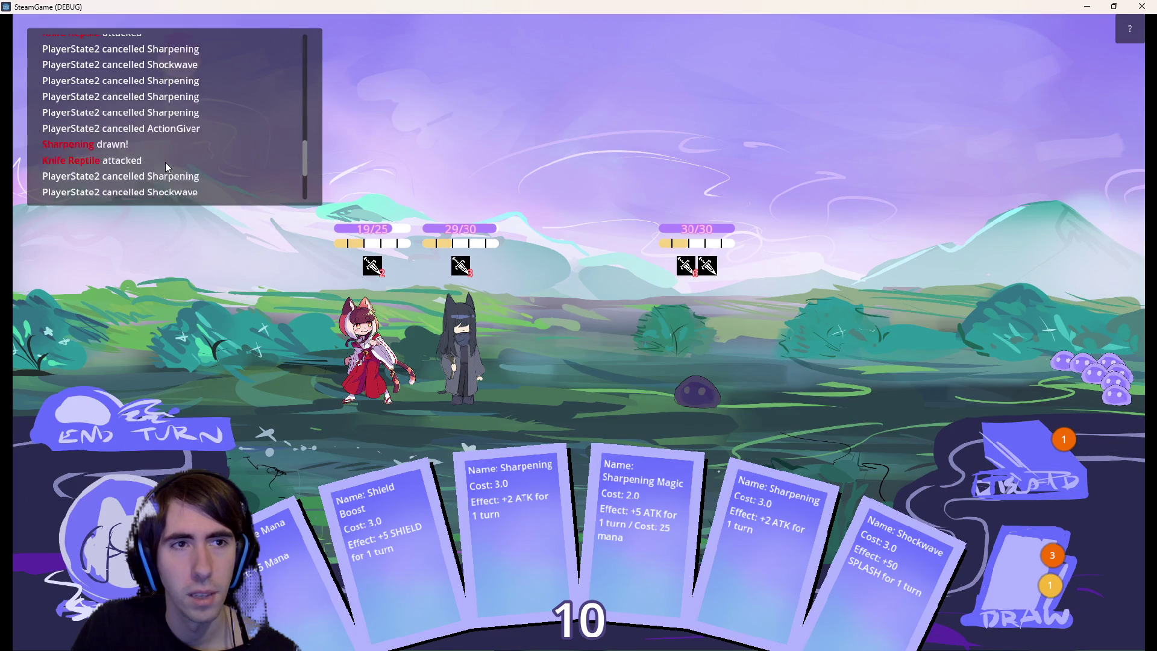
{"action": "scroll", "coordinate": [167, 165], "scroll_direction": "down", "scroll_amount": 3}
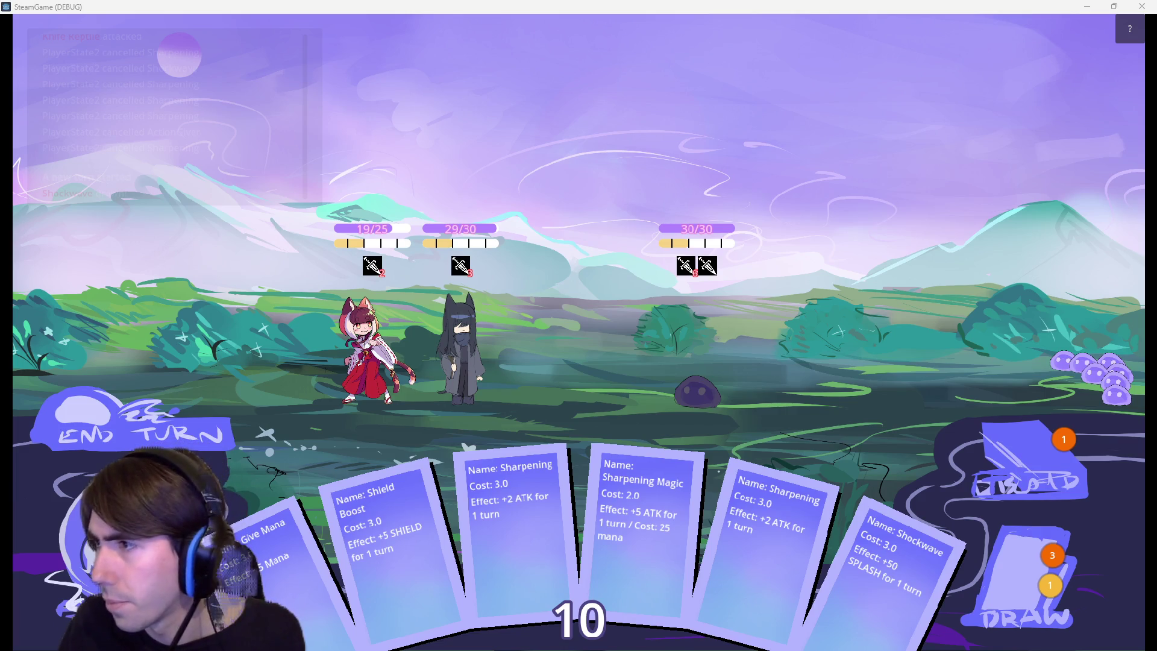
{"action": "key", "text": "alt+Tab"}
{"action": "left_click", "coordinate": [422, 178]}
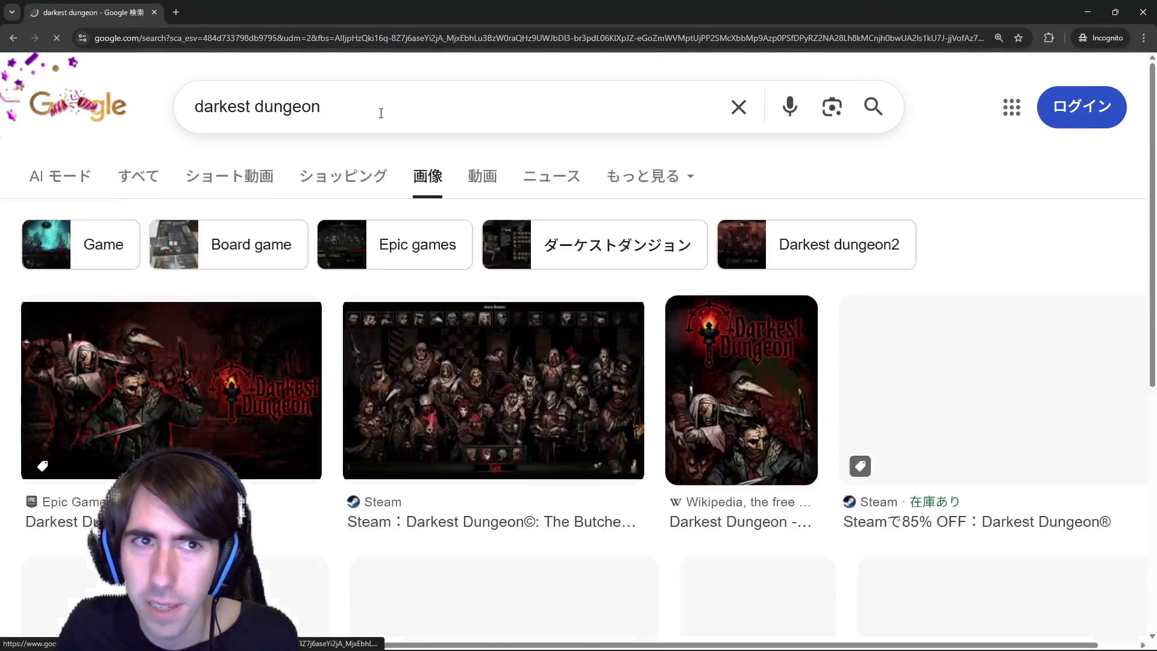
Search Google for 'darkest dungeon abilities'.
{"action": "left_click", "coordinate": [381, 113]}
{"action": "type", "text": "abilities"}
{"action": "key", "text": "Return"}
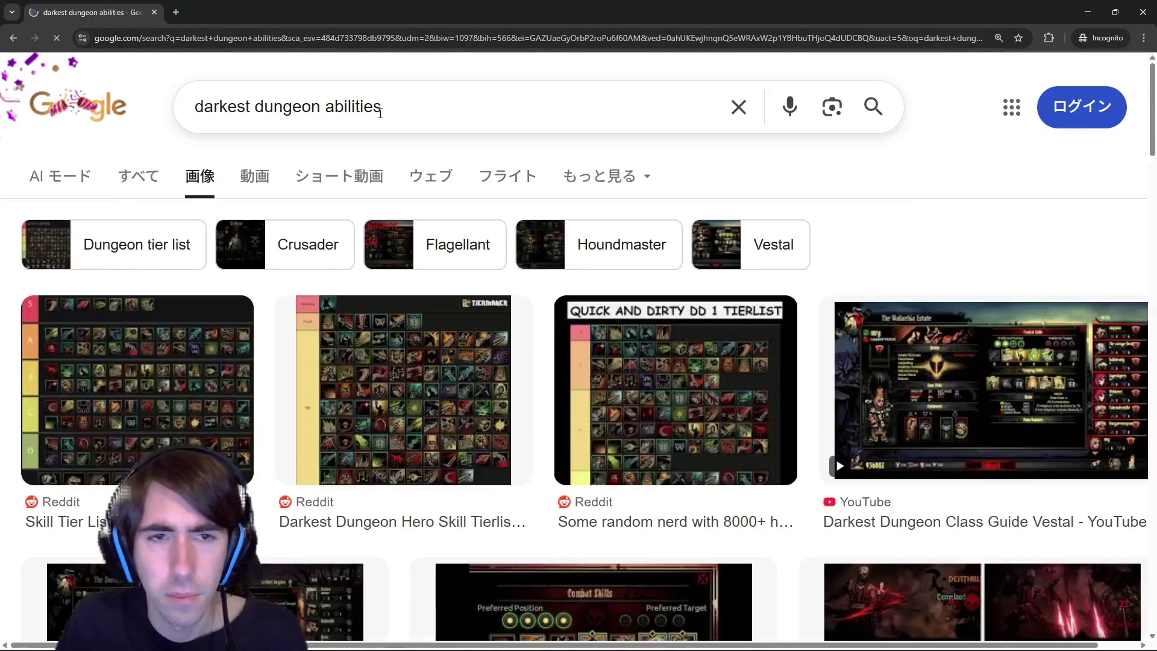
{"action": "scroll", "coordinate": [245, 349], "scroll_direction": "down", "scroll_amount": 5}
{"action": "scroll", "coordinate": [284, 336], "scroll_direction": "up", "scroll_amount": 5}
{"action": "scroll", "coordinate": [306, 348], "scroll_direction": "down", "scroll_amount": 5}
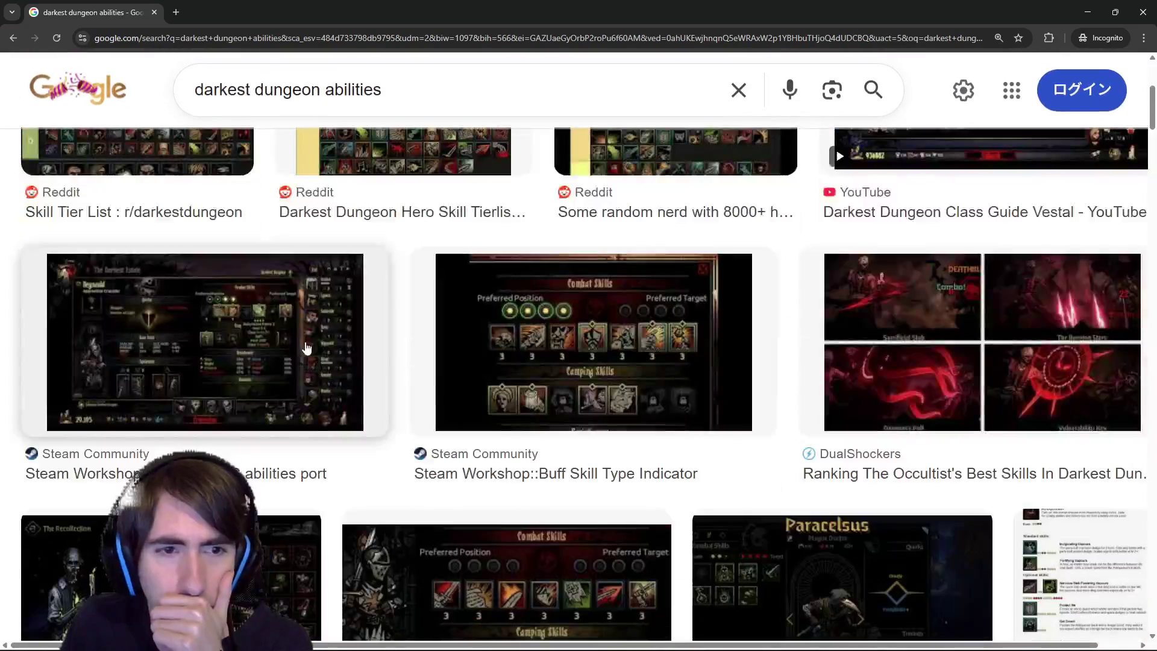
{"action": "scroll", "coordinate": [310, 253], "scroll_direction": "up", "scroll_amount": 5}
Refine to 'darkest dungeon abilities descriptions' and preview the hero guide, tier list and skill description images.
{"action": "left_click", "coordinate": [446, 89]}
{"action": "type", "text": "de"}
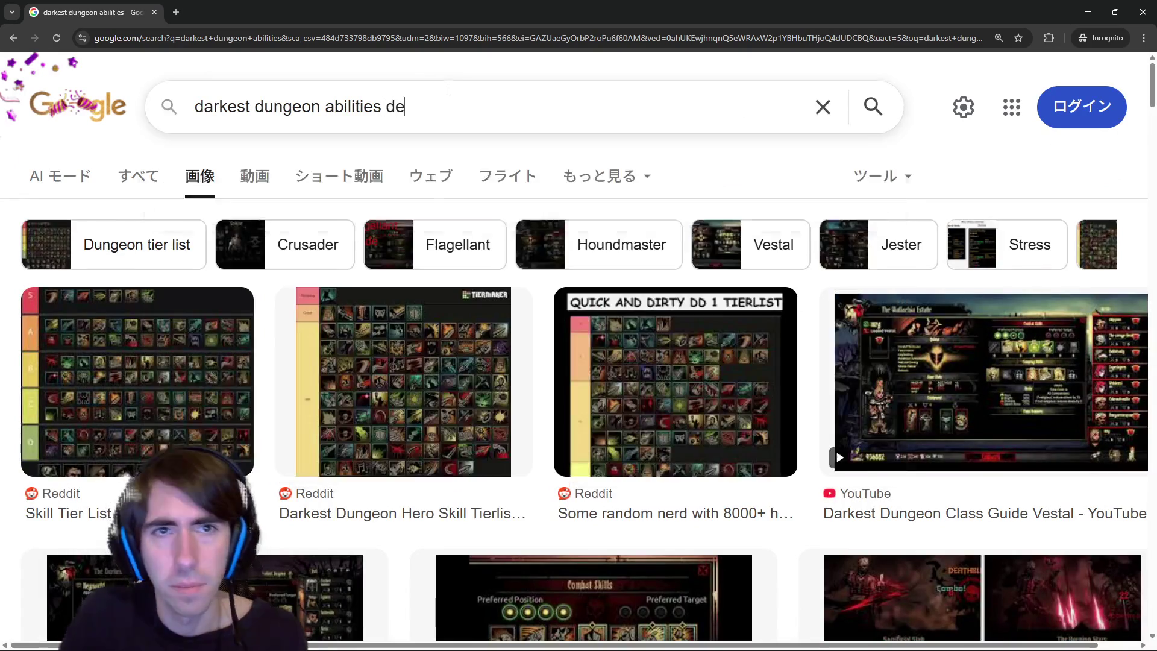
{"action": "type", "text": "scriptions"}
{"action": "key", "text": "Return"}
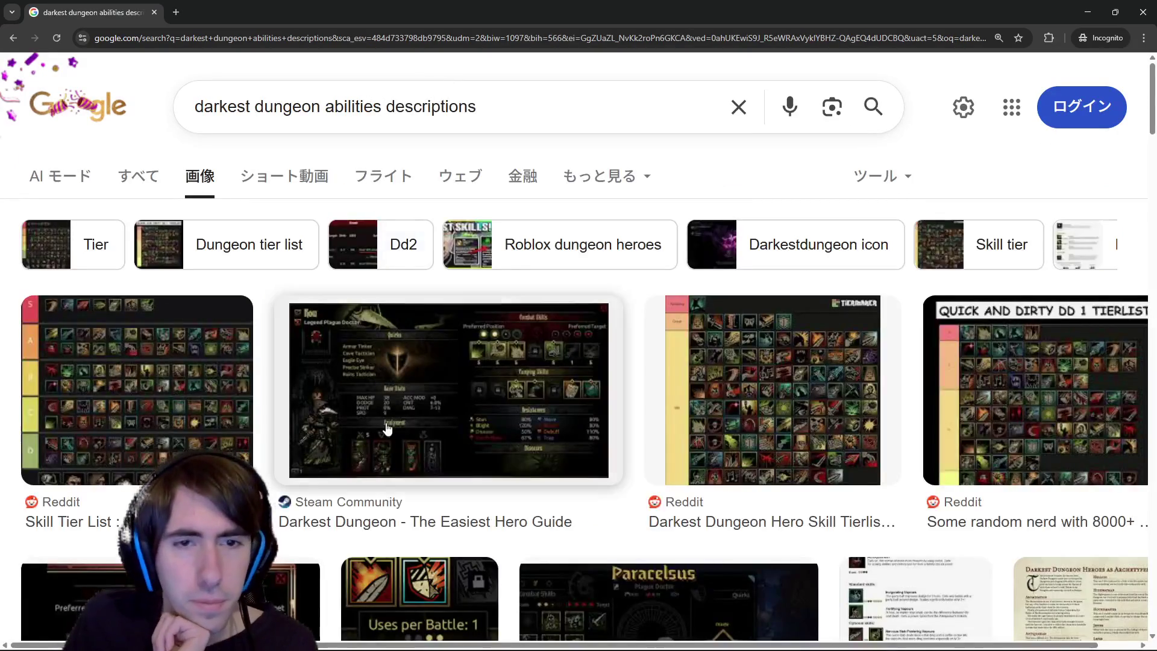
{"action": "left_click", "coordinate": [387, 428]}
{"action": "key", "text": "Left"}
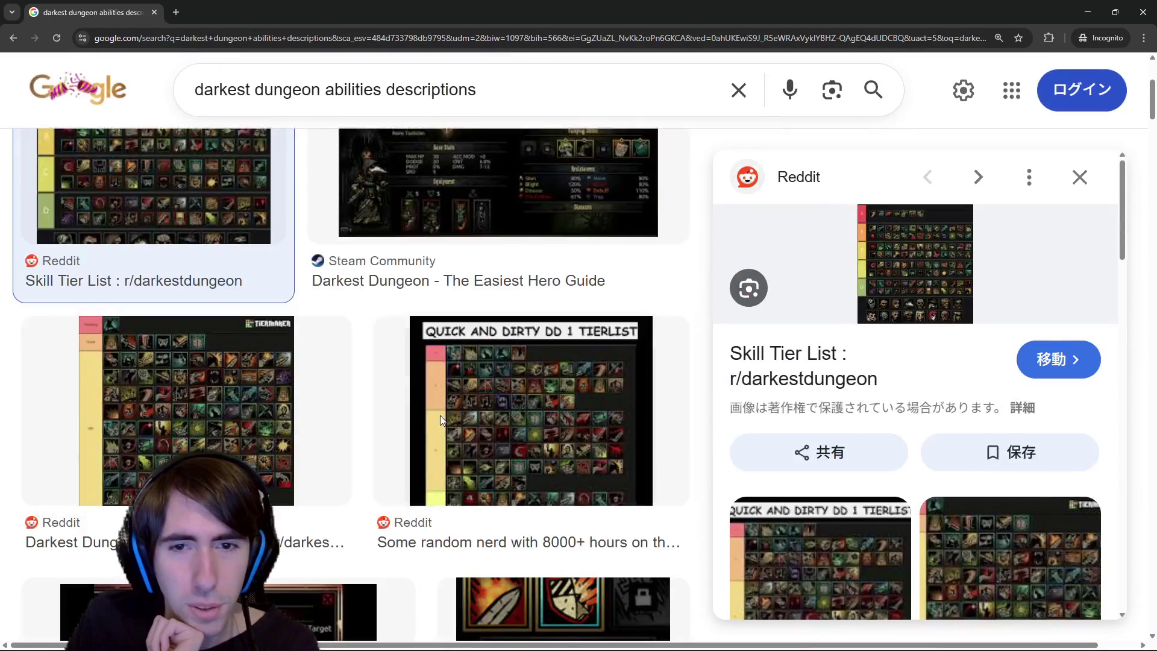
{"action": "left_click", "coordinate": [440, 414]}
{"action": "scroll", "coordinate": [440, 414], "scroll_direction": "down", "scroll_amount": 7}
{"action": "left_click", "coordinate": [560, 241]}
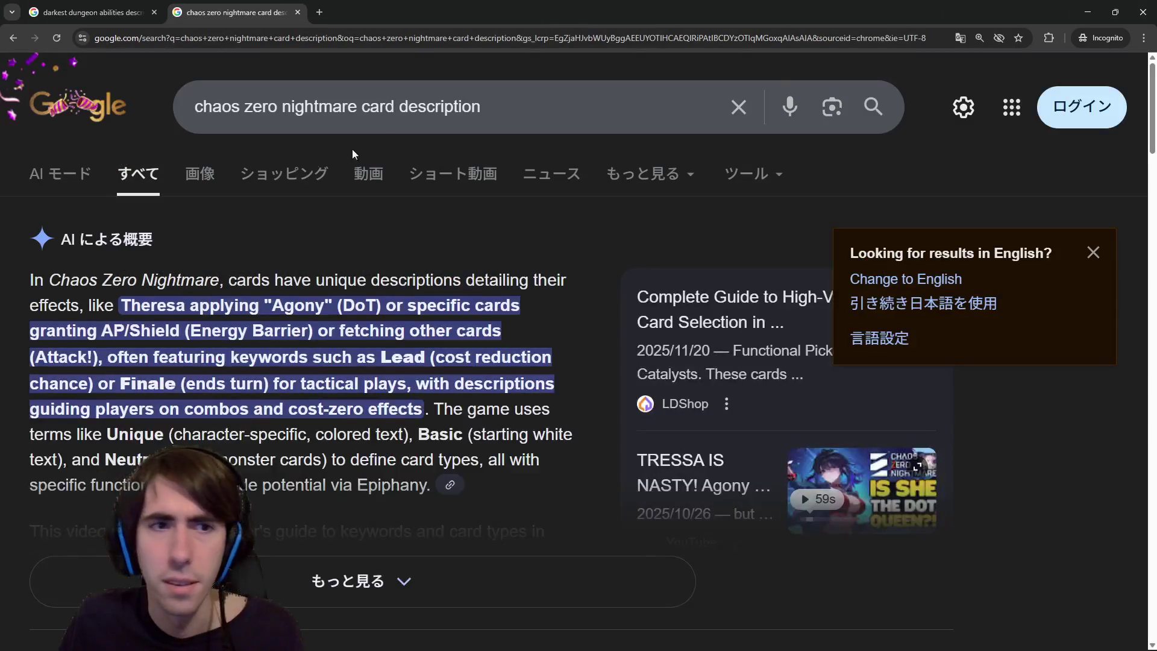
Open the Chaos Zero Nightmare 'List of All Cards' image in a new tab and view it.
{"action": "left_click", "coordinate": [212, 176]}
{"action": "left_click", "coordinate": [331, 433]}
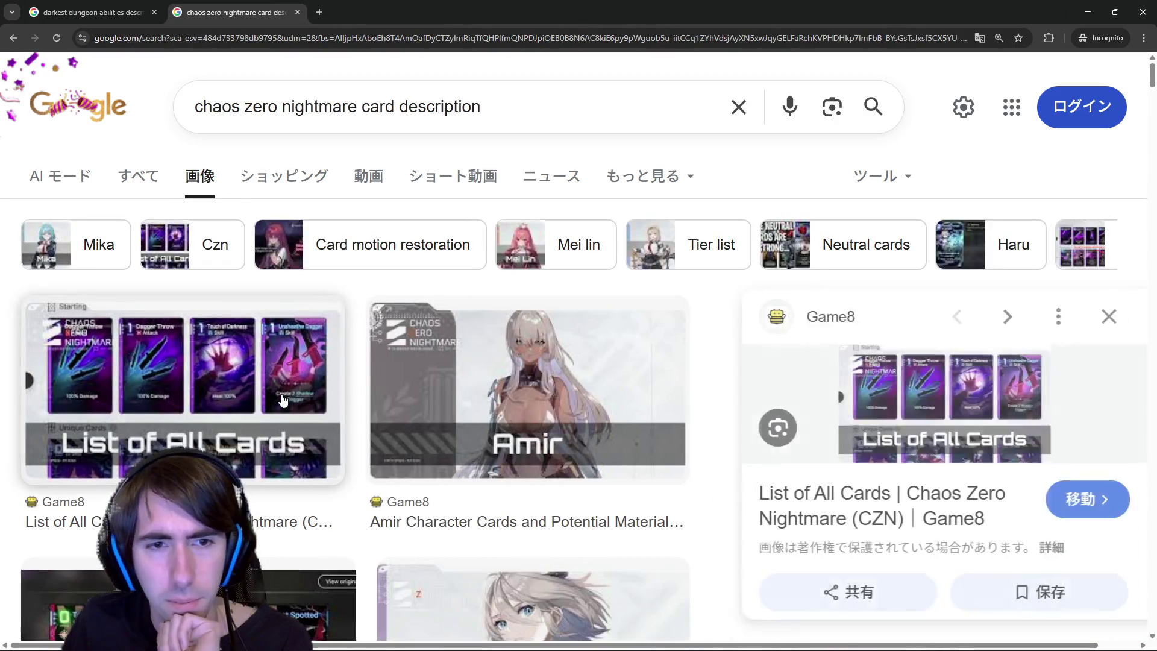
{"action": "right_click", "coordinate": [840, 388]}
{"action": "left_click", "coordinate": [892, 241]}
{"action": "left_click", "coordinate": [373, 7]}
{"action": "scroll", "coordinate": [490, 440], "scroll_direction": "up", "scroll_amount": 4}
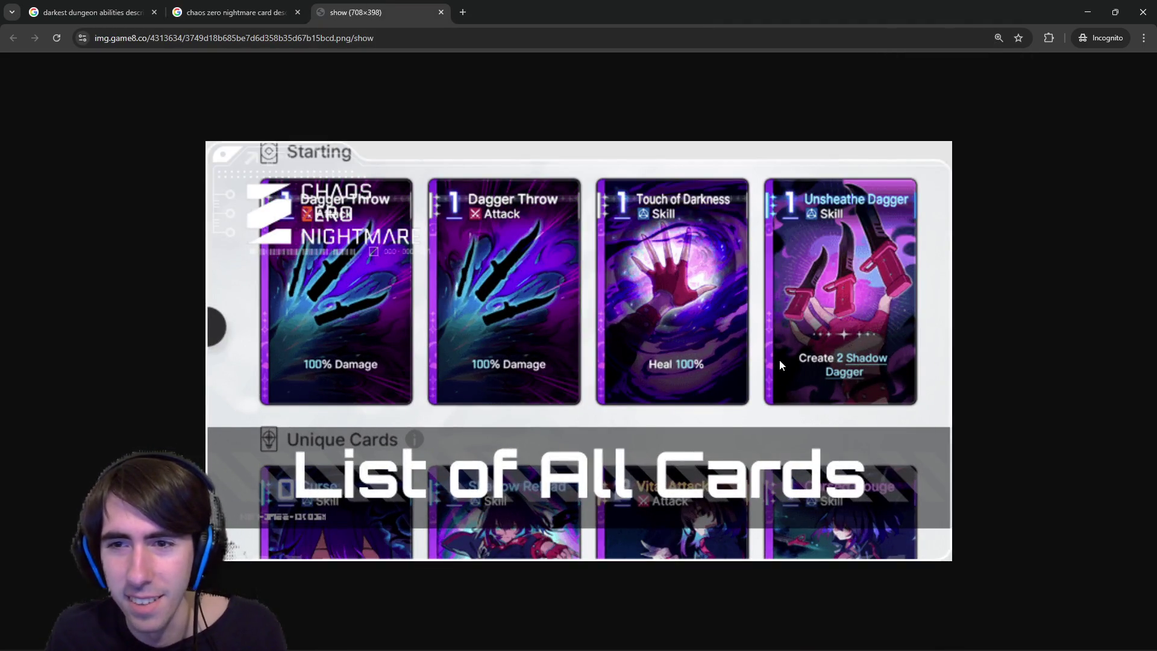
{"action": "left_click", "coordinate": [222, 7]}
Preview more card images and open the Reddit Ice Fragment cards image in a new tab.
{"action": "scroll", "coordinate": [244, 422], "scroll_direction": "down", "scroll_amount": 6}
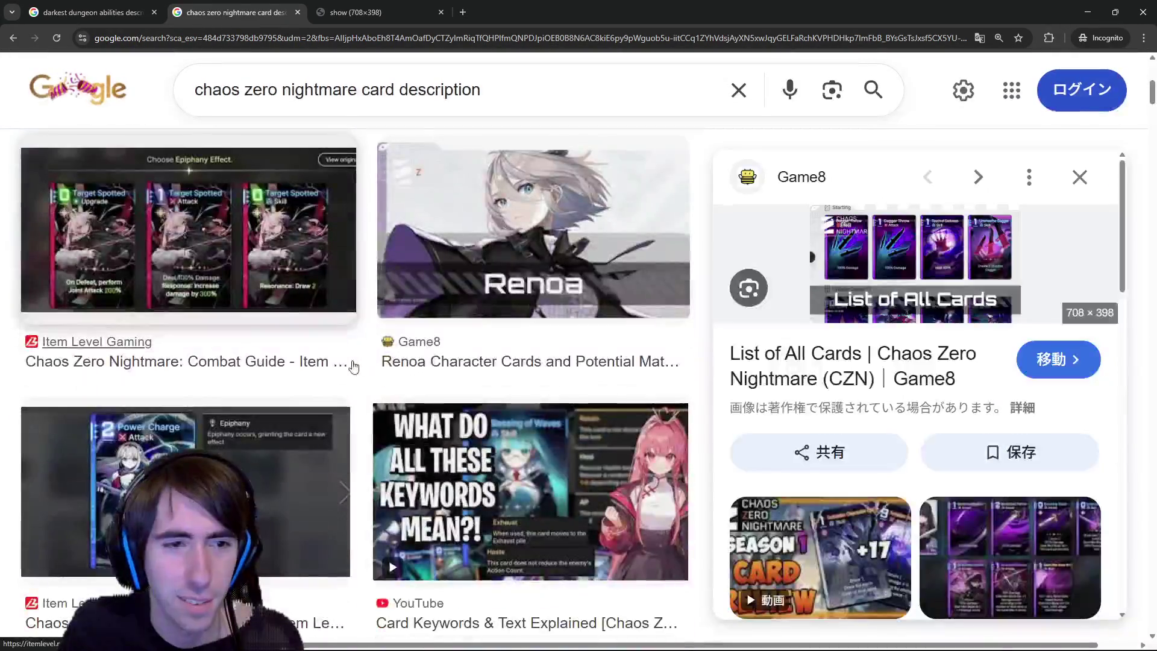
{"action": "left_click", "coordinate": [244, 477]}
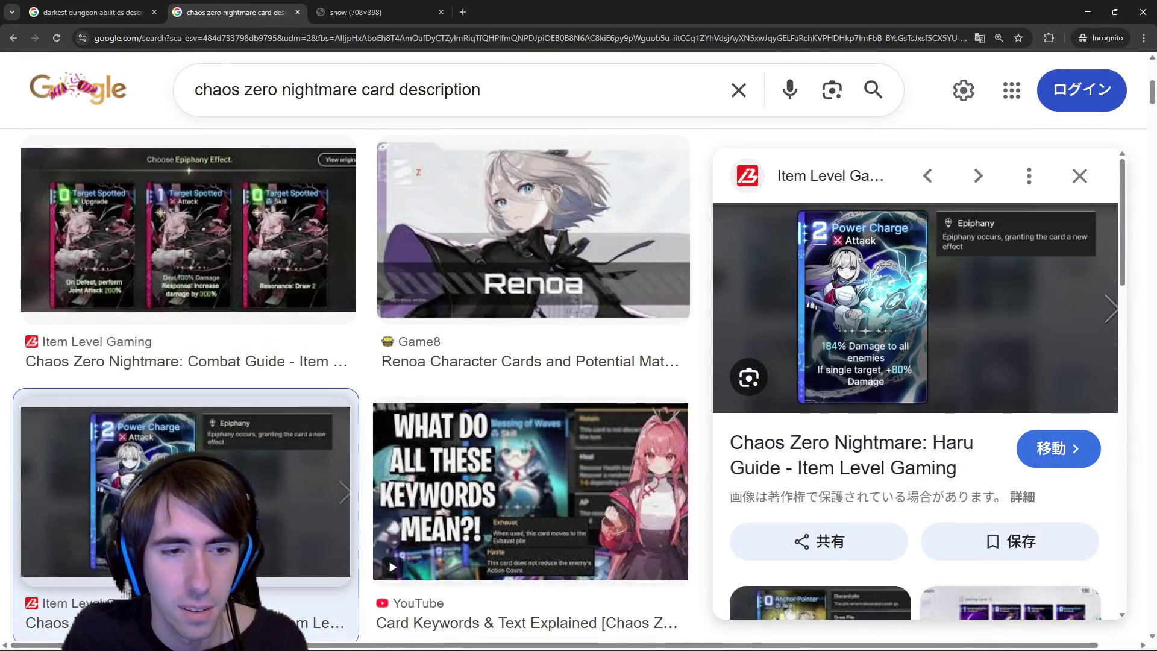
{"action": "scroll", "coordinate": [386, 497], "scroll_direction": "down", "scroll_amount": 2}
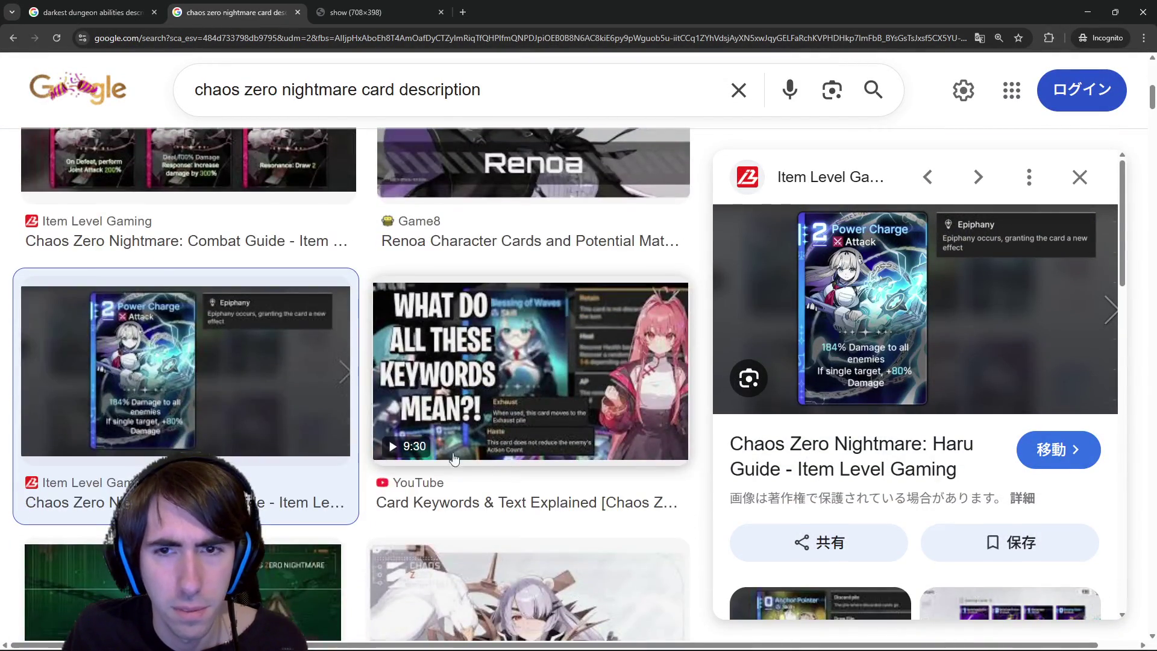
{"action": "scroll", "coordinate": [319, 451], "scroll_direction": "down", "scroll_amount": 5}
{"action": "scroll", "coordinate": [319, 452], "scroll_direction": "down", "scroll_amount": 10}
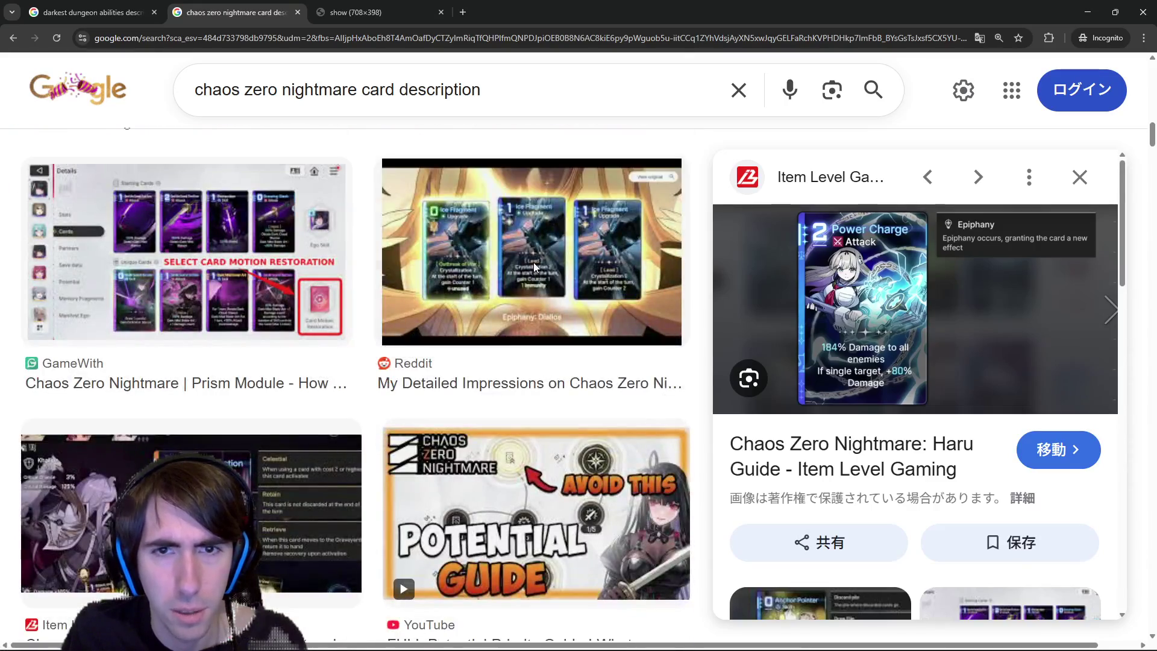
{"action": "left_click", "coordinate": [535, 267]}
{"action": "right_click", "coordinate": [856, 288]}
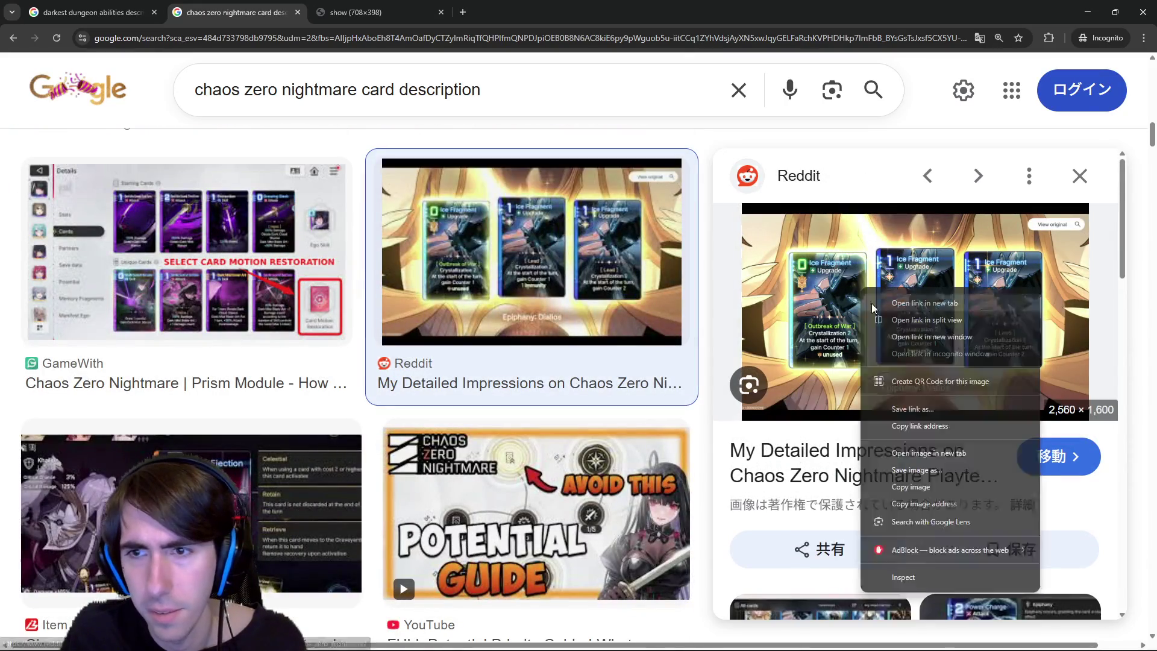
{"action": "left_click", "coordinate": [916, 453]}
{"action": "left_click", "coordinate": [591, 7]}
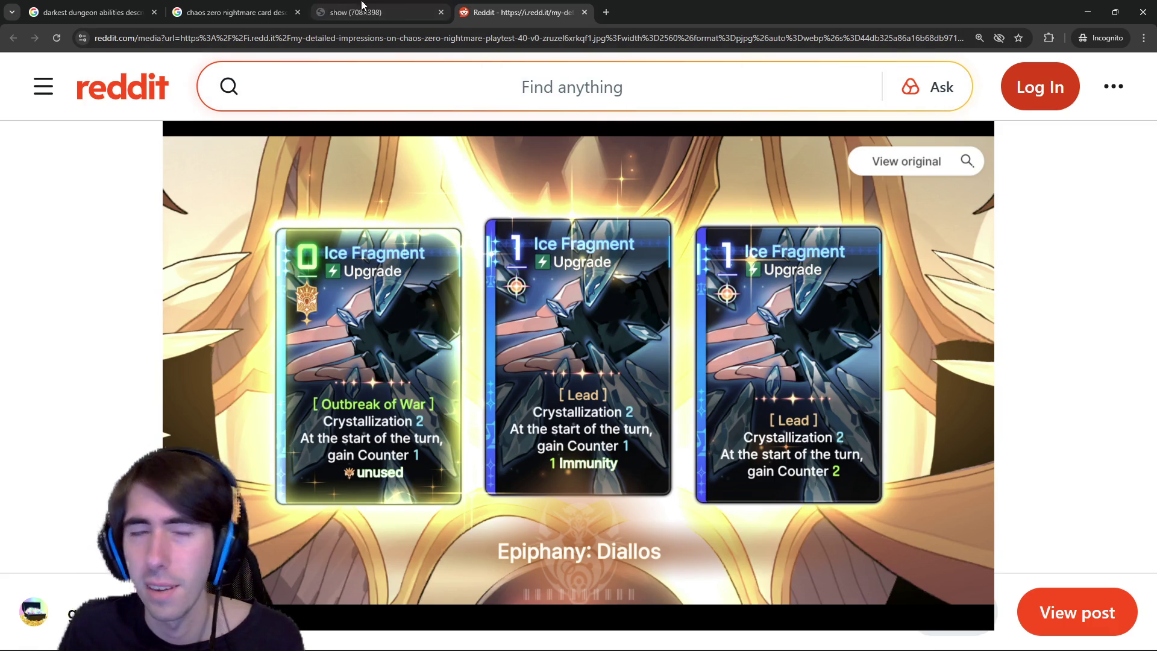
{"action": "left_click", "coordinate": [155, 5]}
{"action": "left_click", "coordinate": [177, 11]}
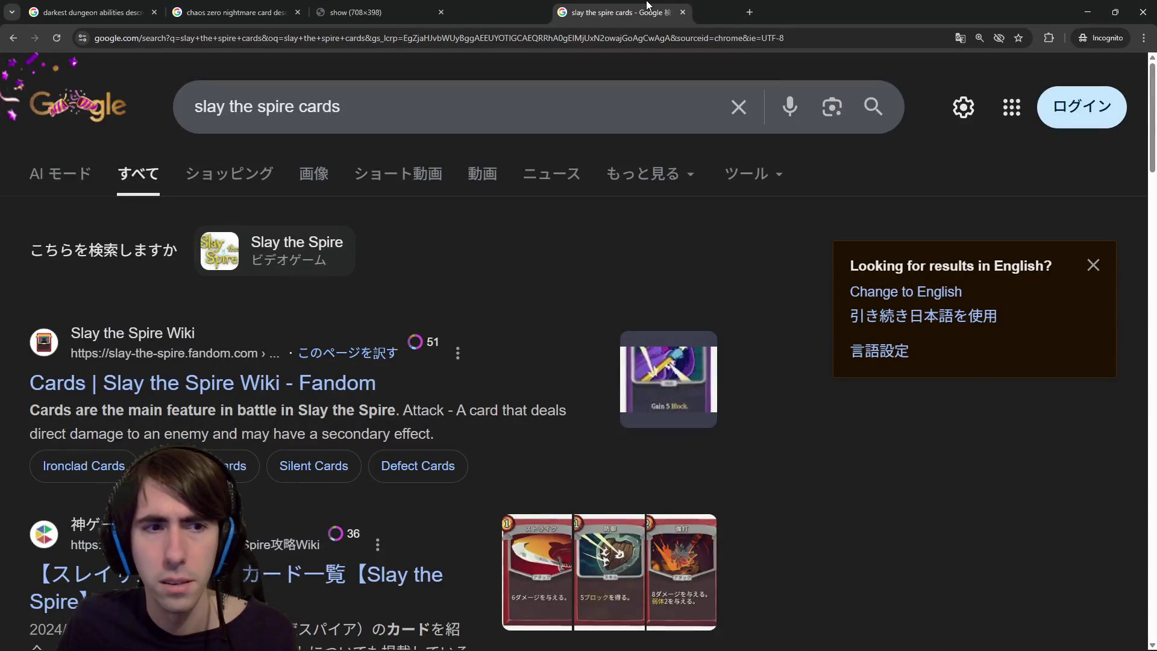
Show Slay the Spire card image results and preview the Silent Defend card image.
{"action": "left_click", "coordinate": [313, 174]}
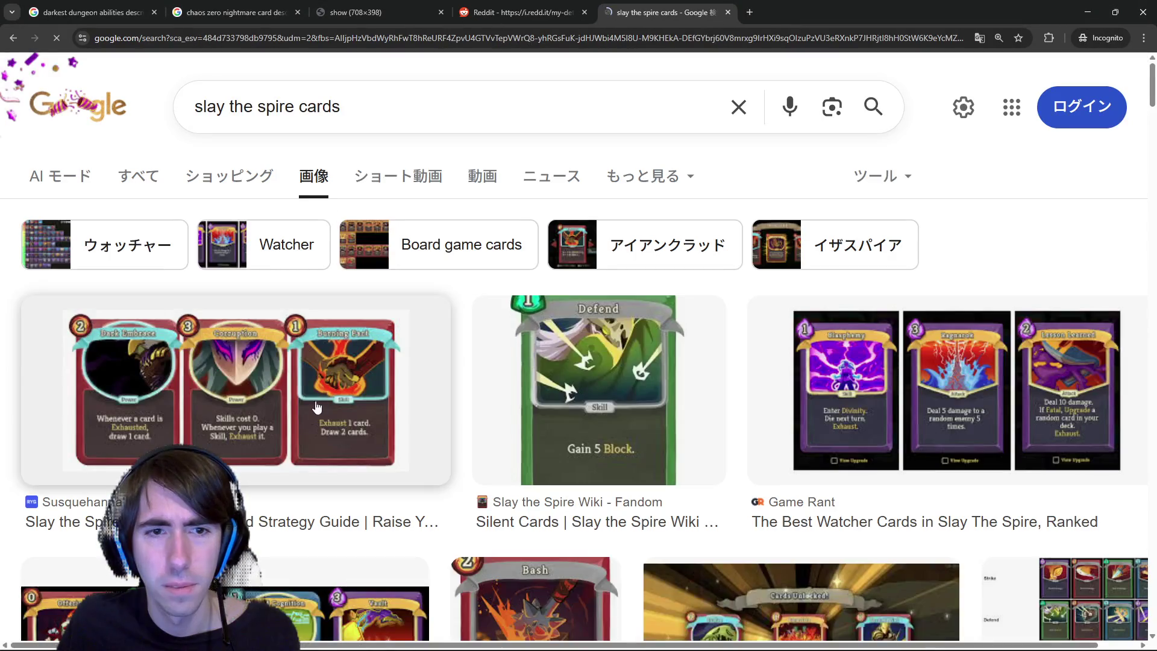
{"action": "left_click", "coordinate": [309, 419]}
{"action": "right_click", "coordinate": [901, 397]}
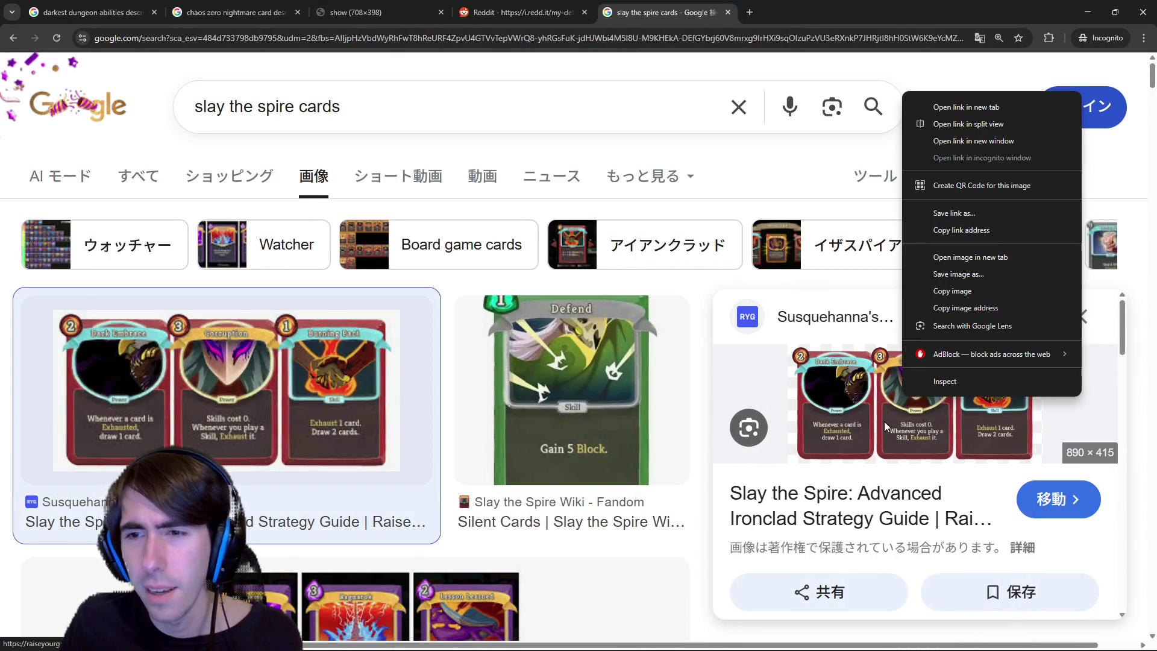
{"action": "left_click", "coordinate": [643, 442]}
{"action": "left_click", "coordinate": [642, 441]}
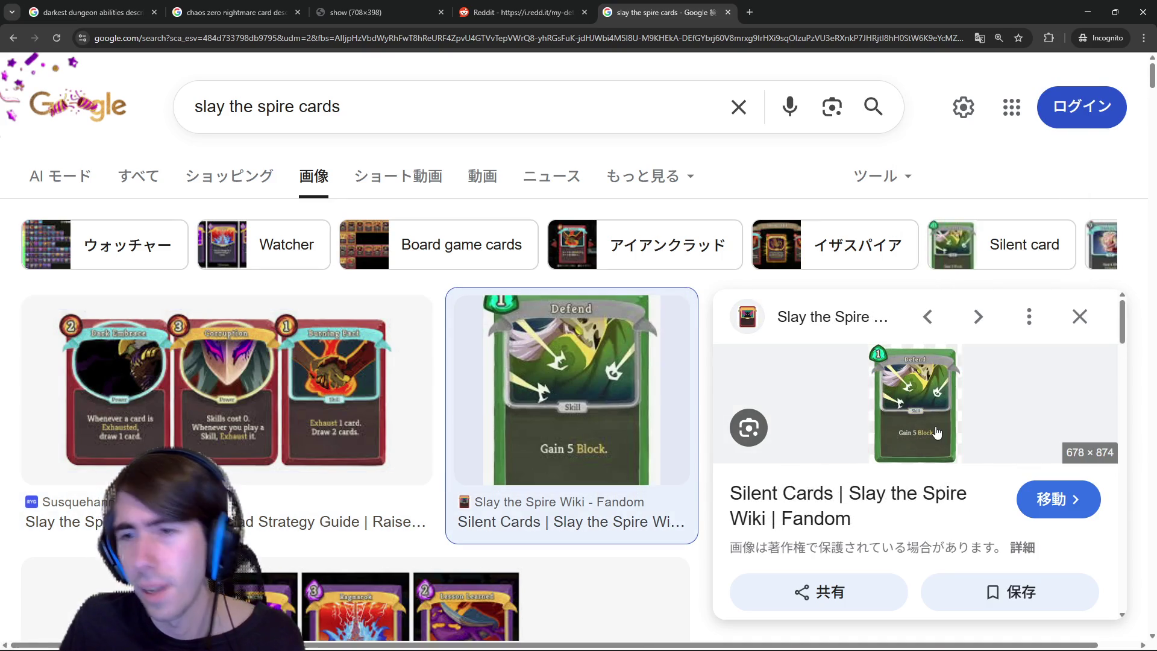
{"action": "scroll", "coordinate": [449, 458], "scroll_direction": "down", "scroll_amount": 4}
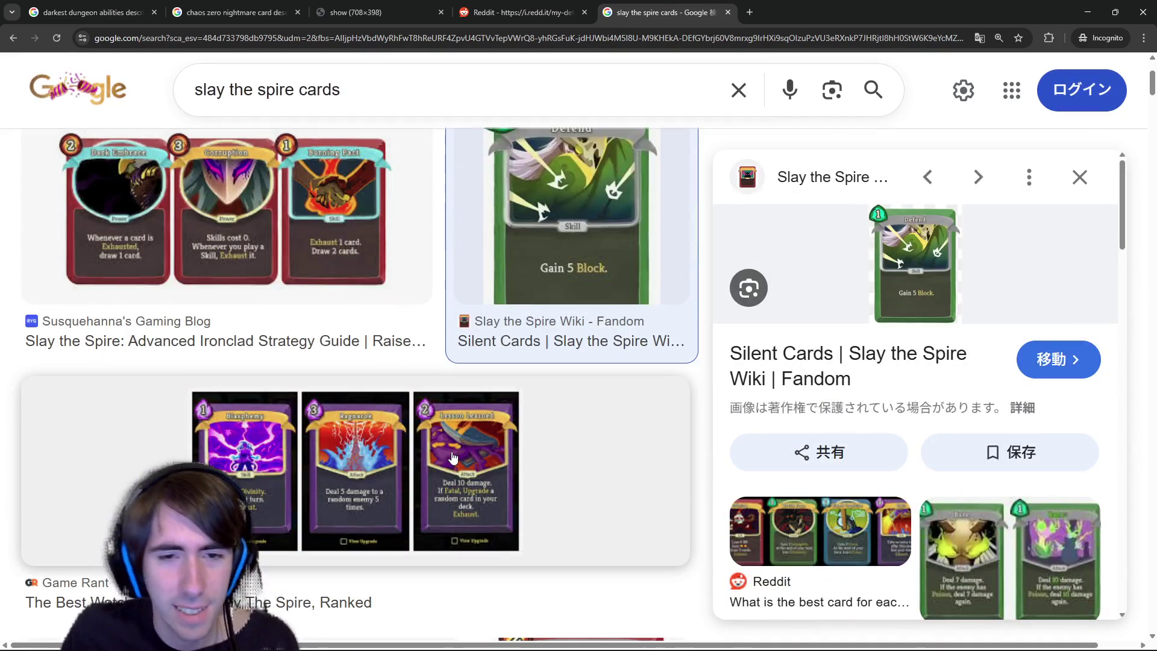
{"action": "scroll", "coordinate": [440, 459], "scroll_direction": "down", "scroll_amount": 1}
Open the Game Rant Watcher cards image in a new tab, then preview the Reddit best-card-per-class image.
{"action": "left_click", "coordinate": [439, 459]}
{"action": "right_click", "coordinate": [829, 305]}
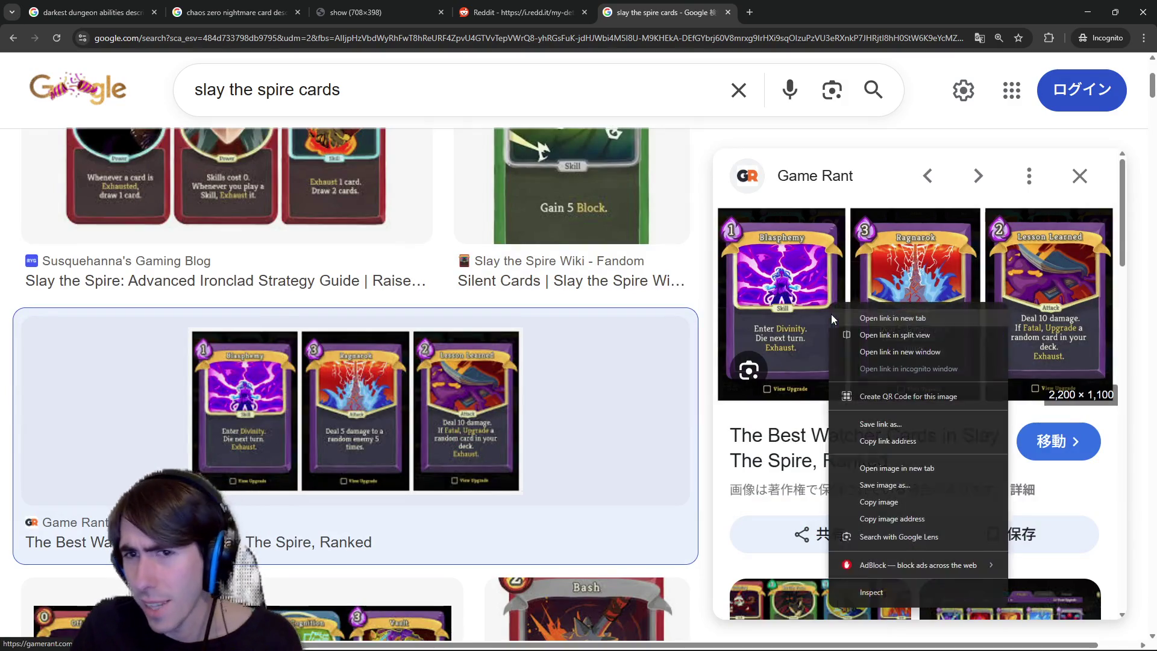
{"action": "left_click", "coordinate": [902, 479]}
{"action": "scroll", "coordinate": [902, 478], "scroll_direction": "down", "scroll_amount": 5}
{"action": "scroll", "coordinate": [508, 374], "scroll_direction": "down", "scroll_amount": 5}
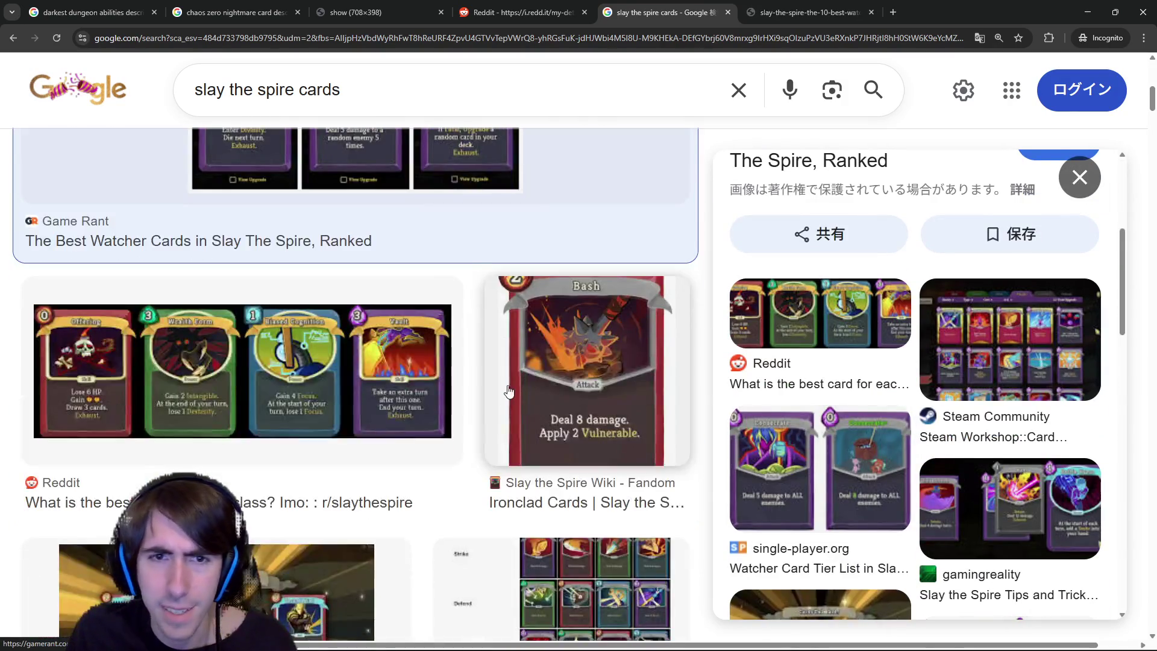
{"action": "scroll", "coordinate": [507, 373], "scroll_direction": "down", "scroll_amount": 2}
{"action": "scroll", "coordinate": [556, 312], "scroll_direction": "down", "scroll_amount": 1}
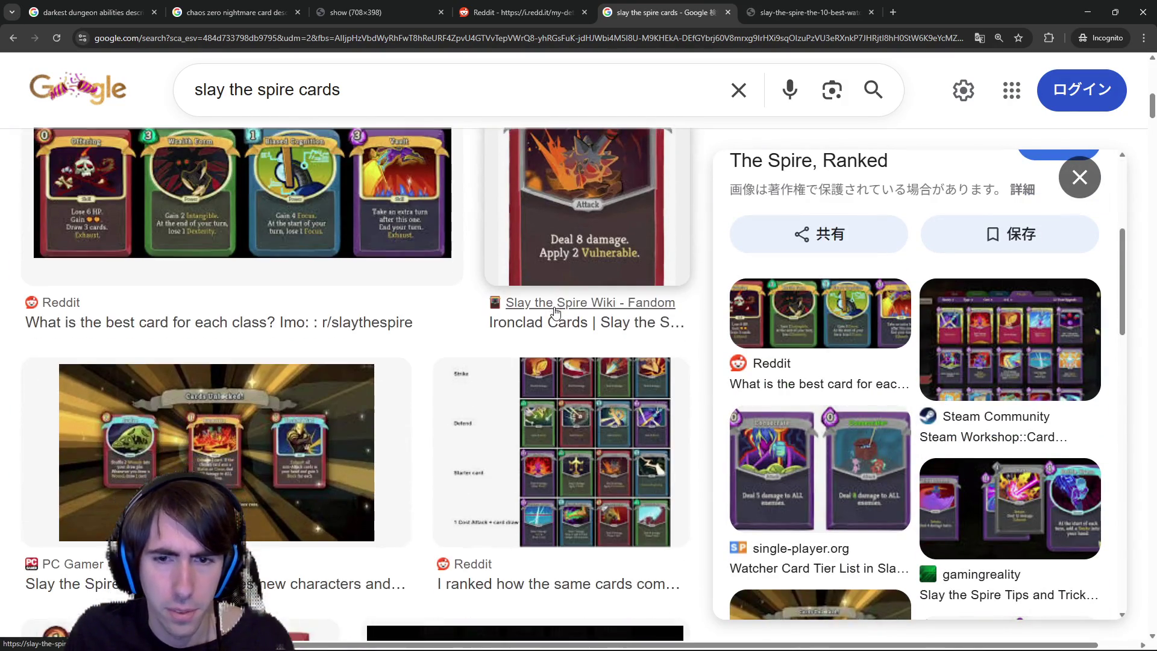
{"action": "scroll", "coordinate": [521, 275], "scroll_direction": "up", "scroll_amount": 1}
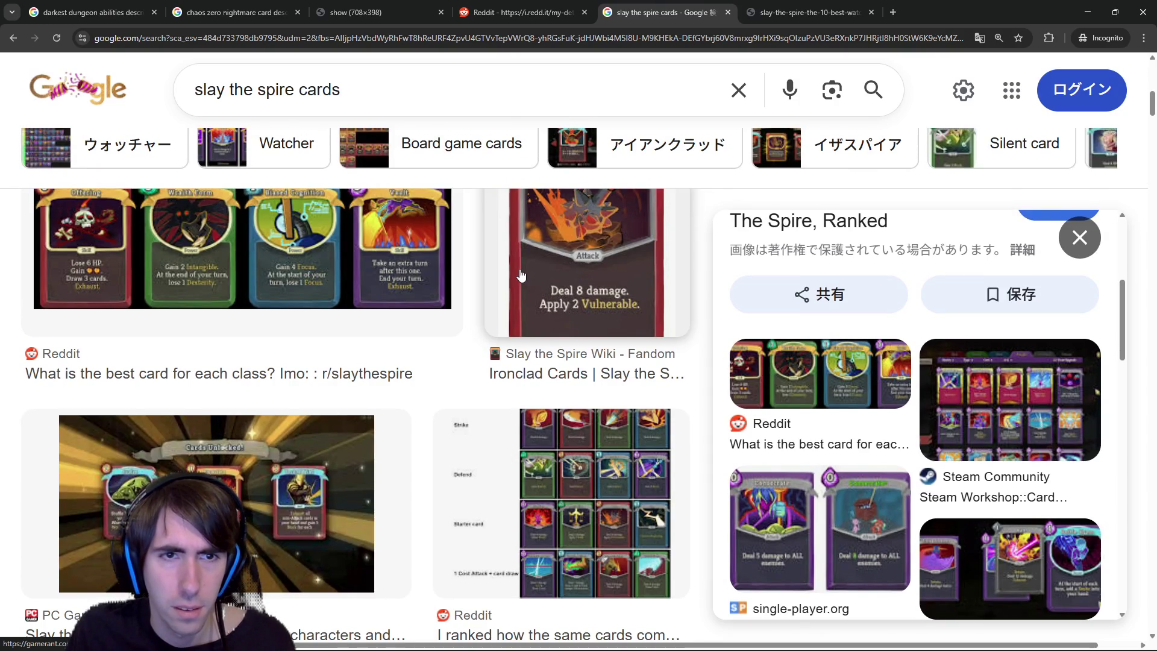
{"action": "left_click", "coordinate": [214, 275]}
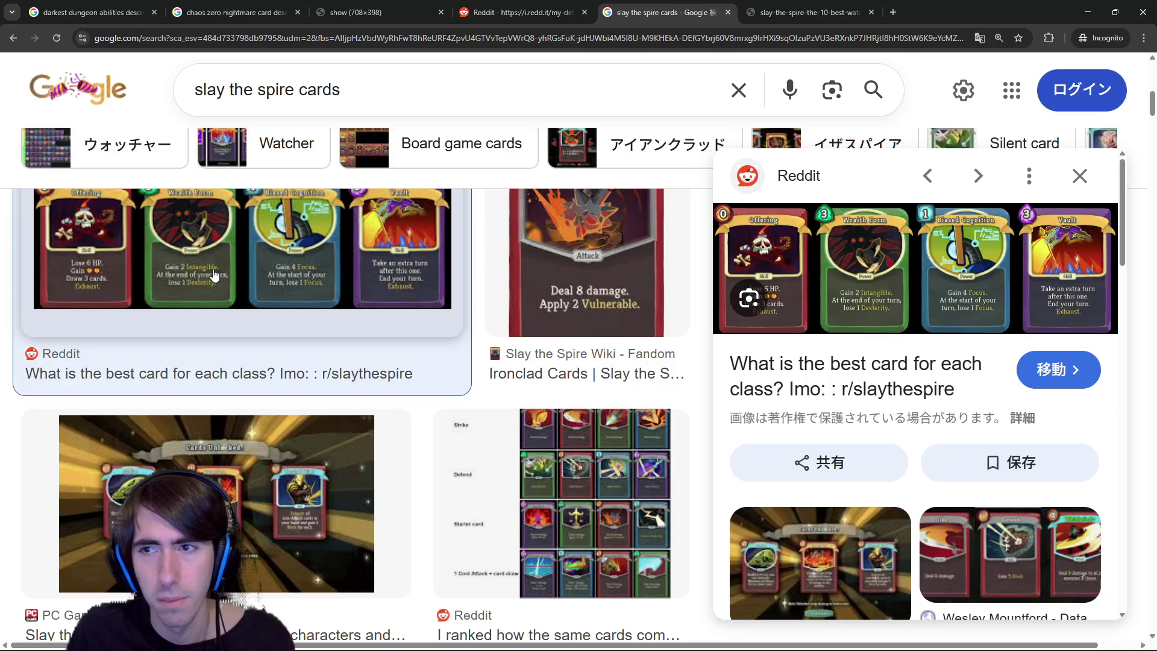
{"action": "scroll", "coordinate": [307, 435], "scroll_direction": "down", "scroll_amount": 8}
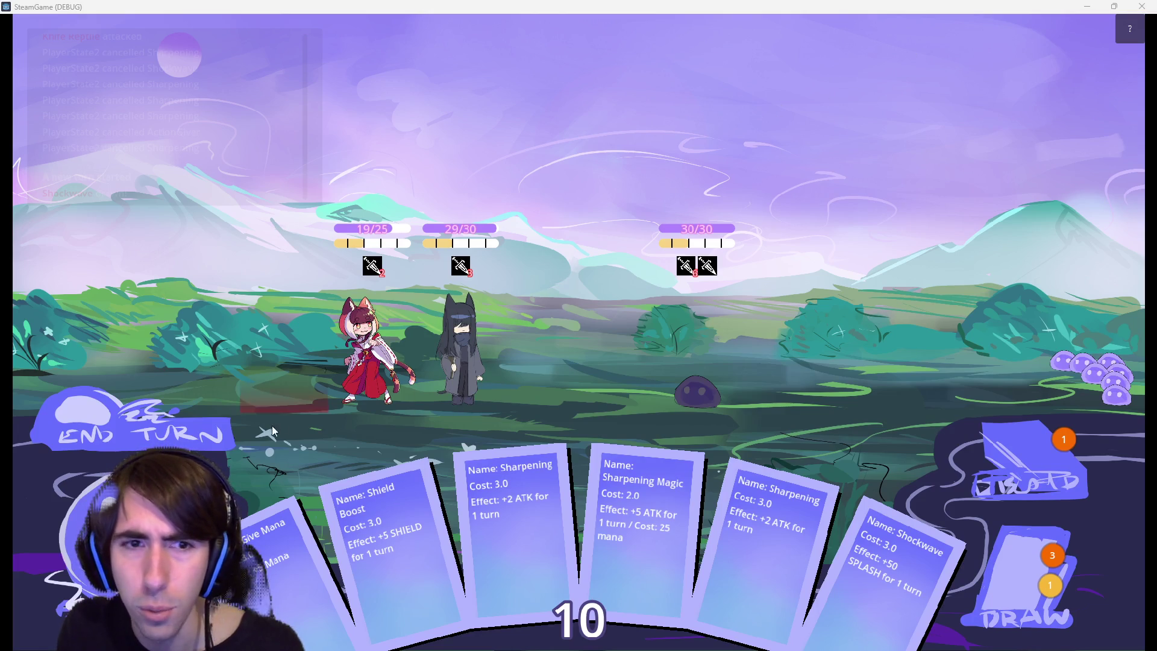
Play Shield Boost on the dark-haired character, then minimize the game window.
{"action": "left_click_drag", "start_coordinate": [356, 551], "coordinate": [472, 337]}
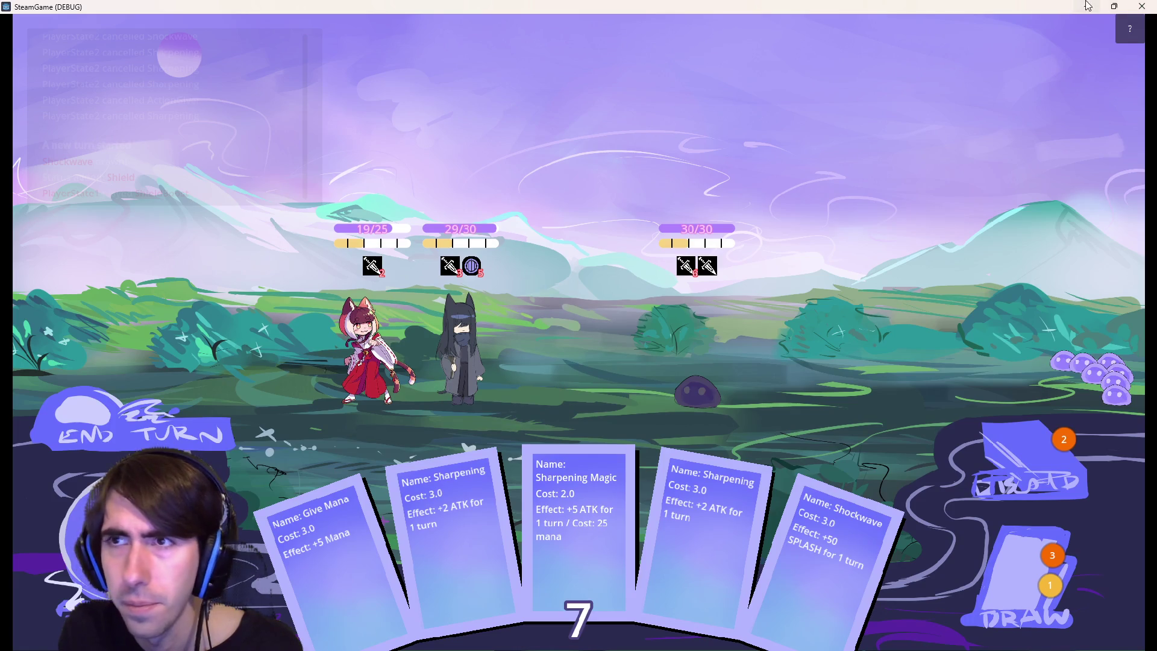
{"action": "left_click", "coordinate": [1086, 6]}
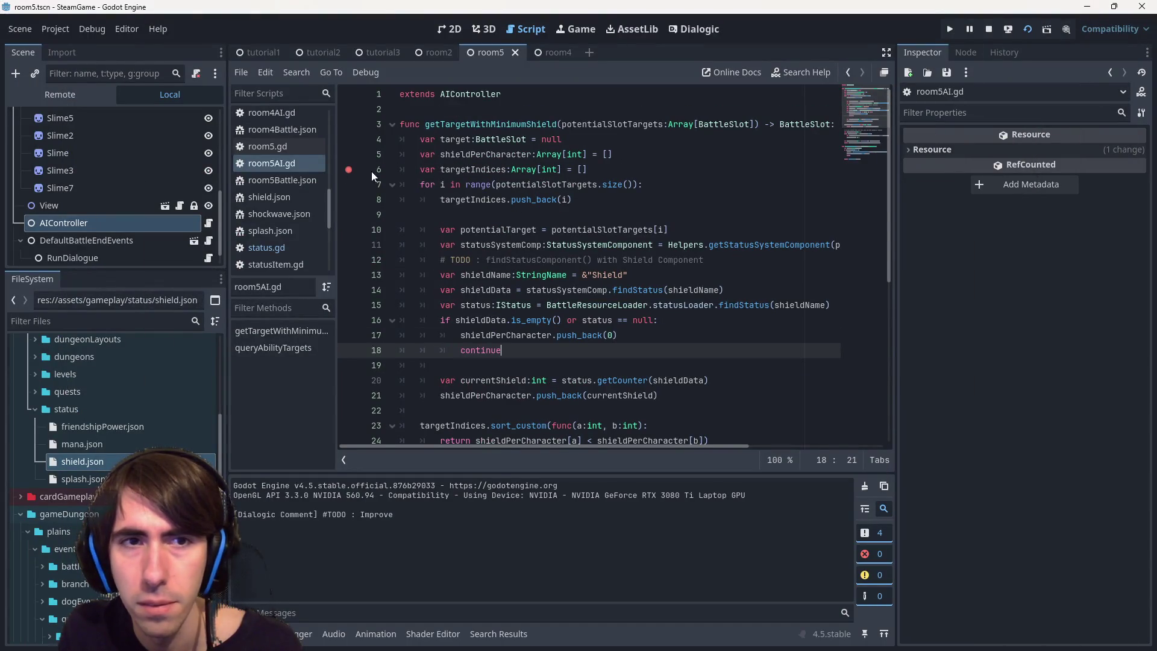
{"action": "left_click", "coordinate": [739, 637]}
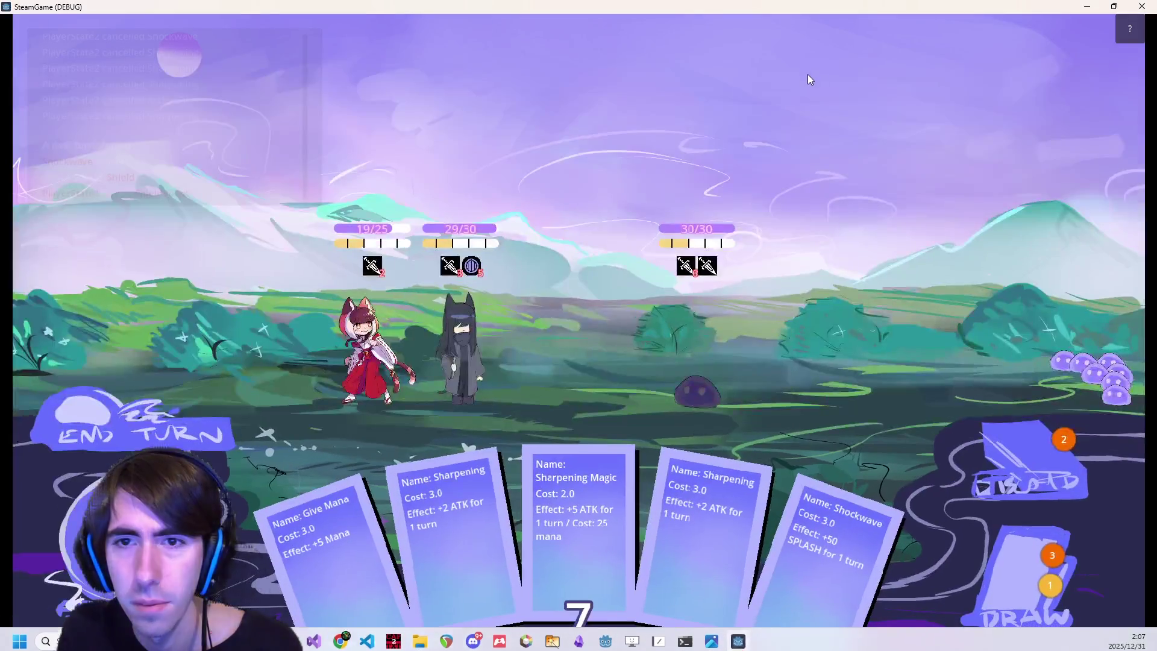
{"action": "left_click", "coordinate": [1086, 6]}
Change line 32 to randi_range(0, sameShieldAmount - 1), then stop and relaunch the scene.
{"action": "scroll", "coordinate": [556, 314], "scroll_direction": "down", "scroll_amount": 2}
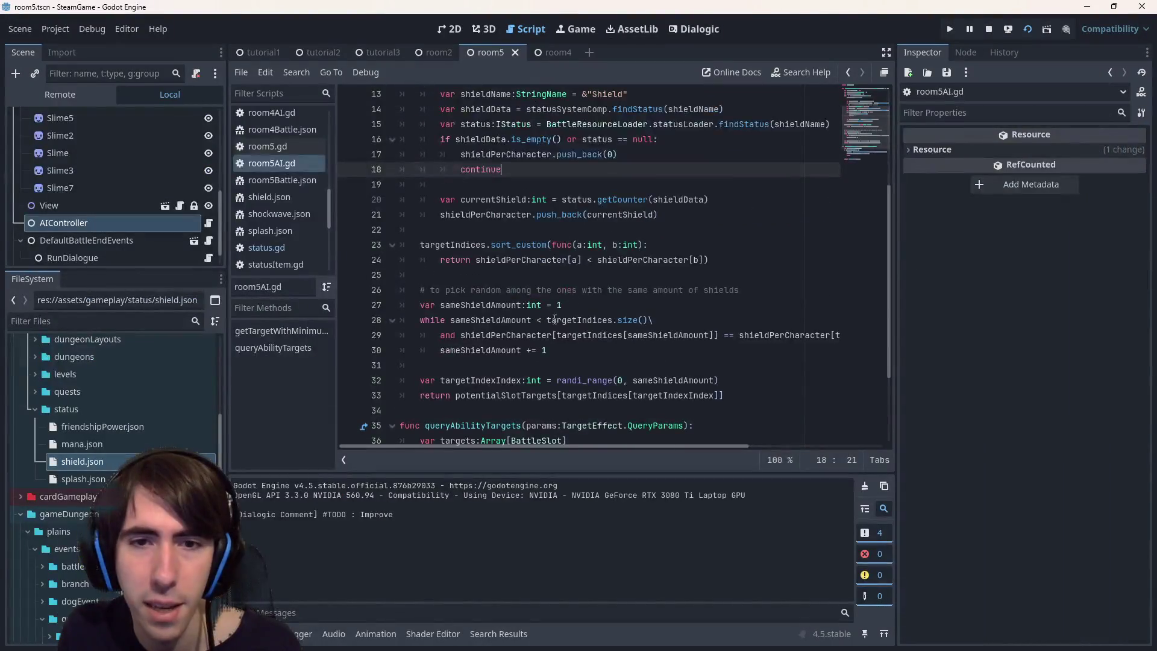
{"action": "left_click", "coordinate": [524, 325]}
{"action": "double_click", "coordinate": [472, 304]}
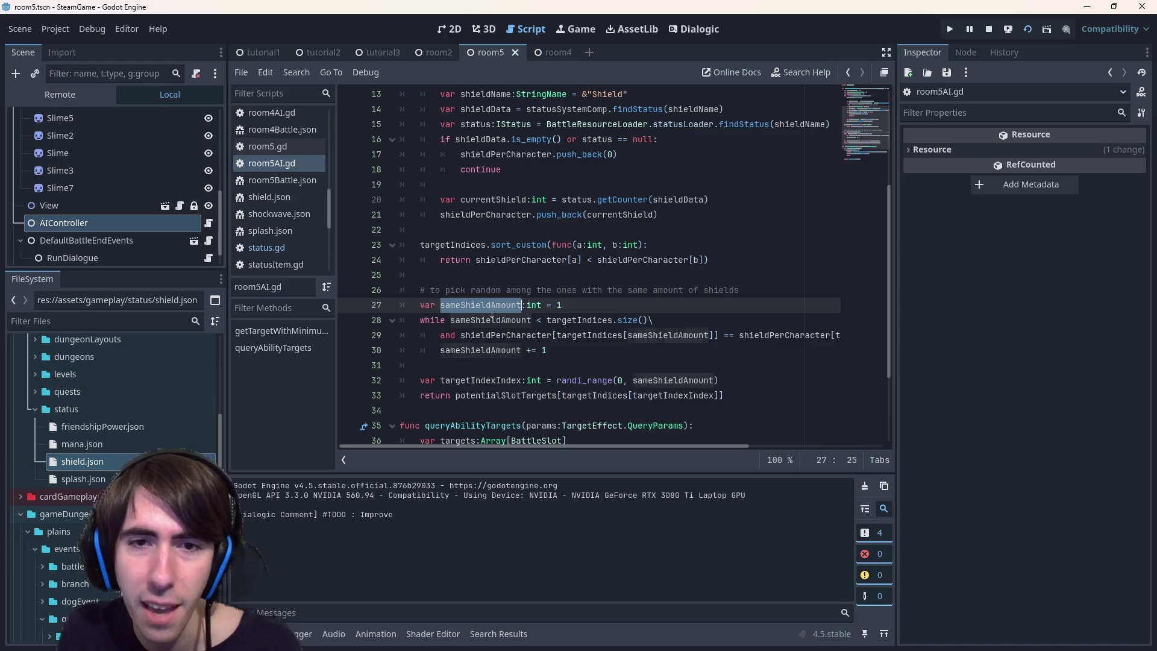
{"action": "left_click", "coordinate": [720, 381]}
{"action": "type", "text": "- 1"}
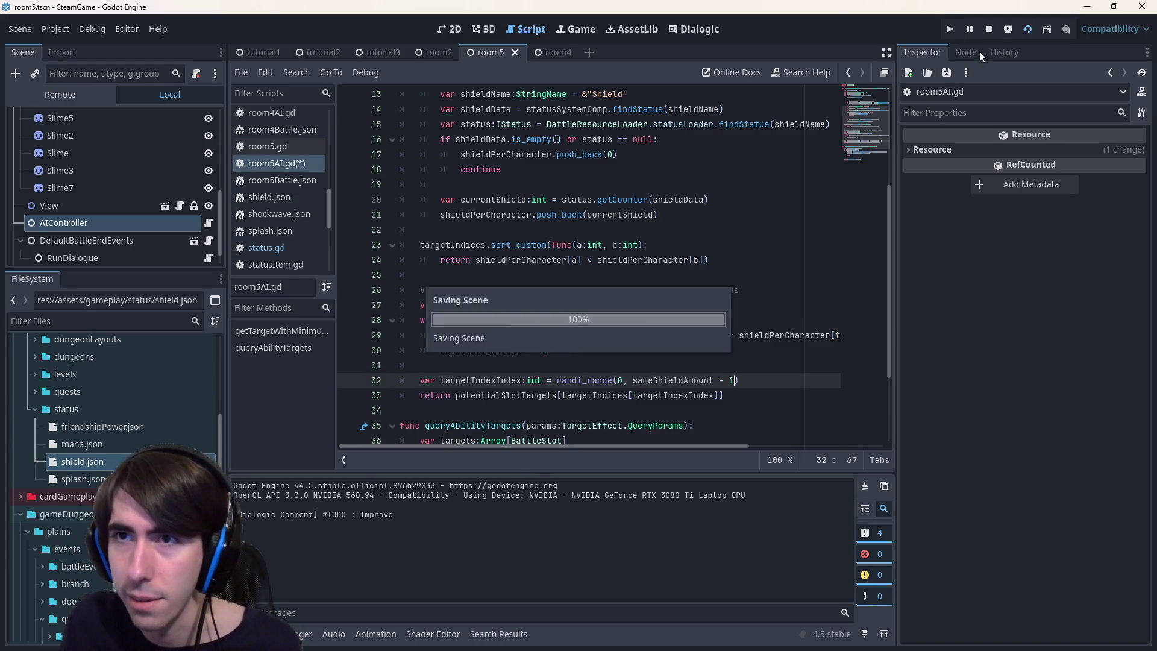
{"action": "left_click", "coordinate": [988, 29]}
{"action": "left_click", "coordinate": [1021, 32]}
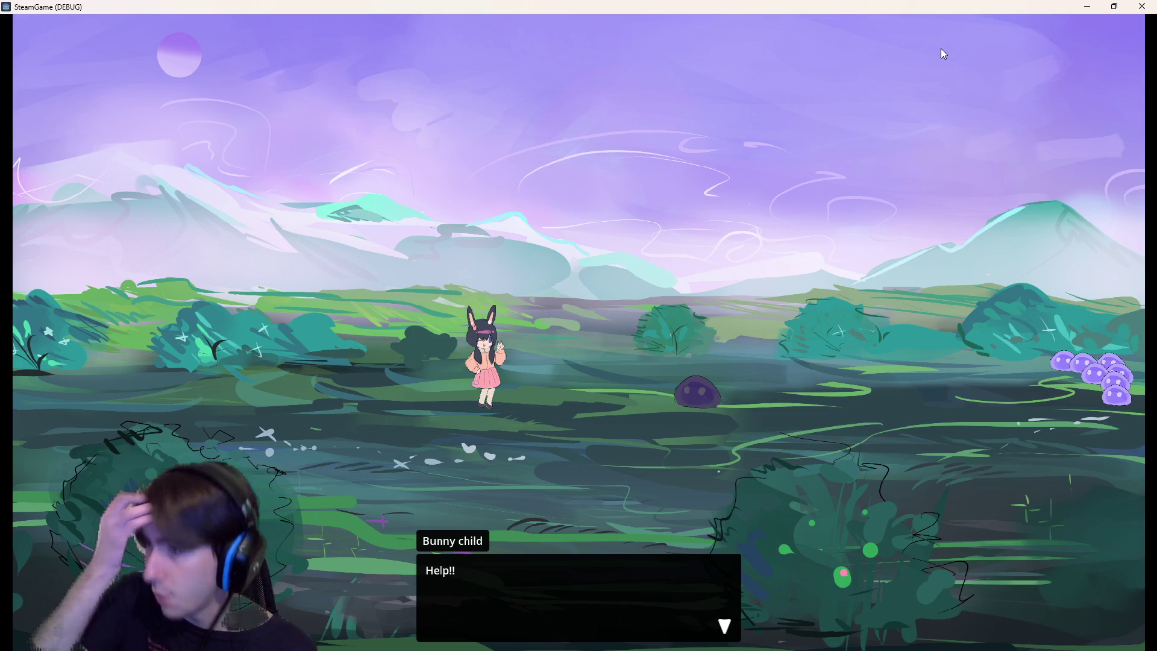
Finish the rescue dialogue and place the grey and red cat-girls on the field.
{"action": "left_click", "coordinate": [686, 222]}
{"action": "left_click", "coordinate": [659, 228]}
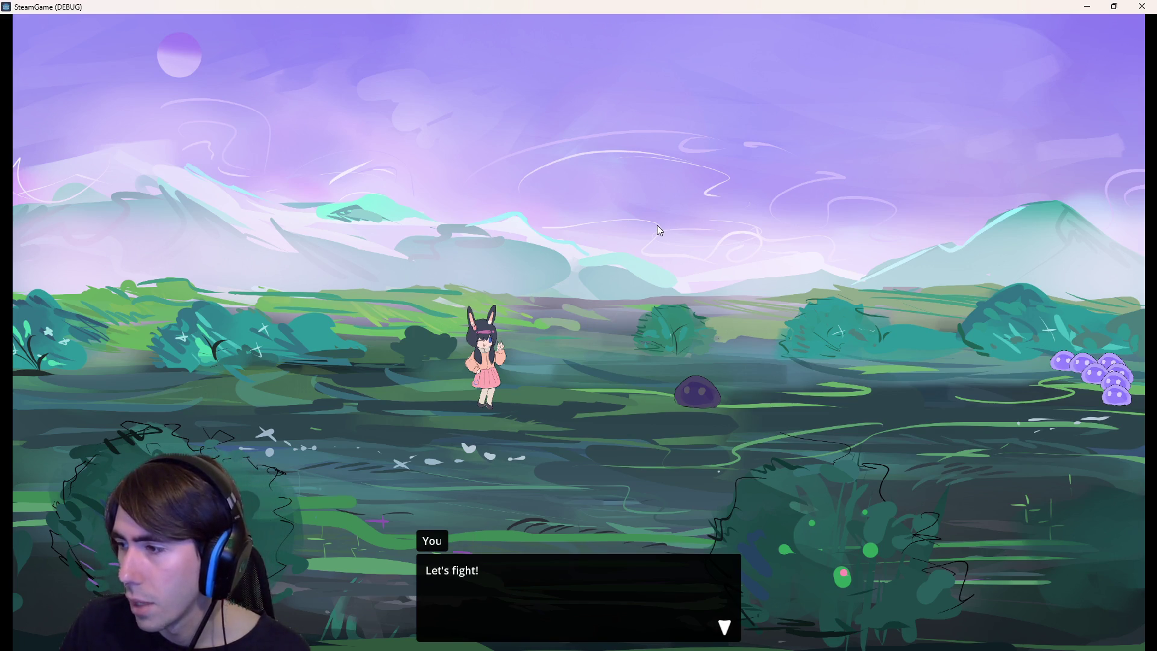
{"action": "left_click", "coordinate": [660, 230]}
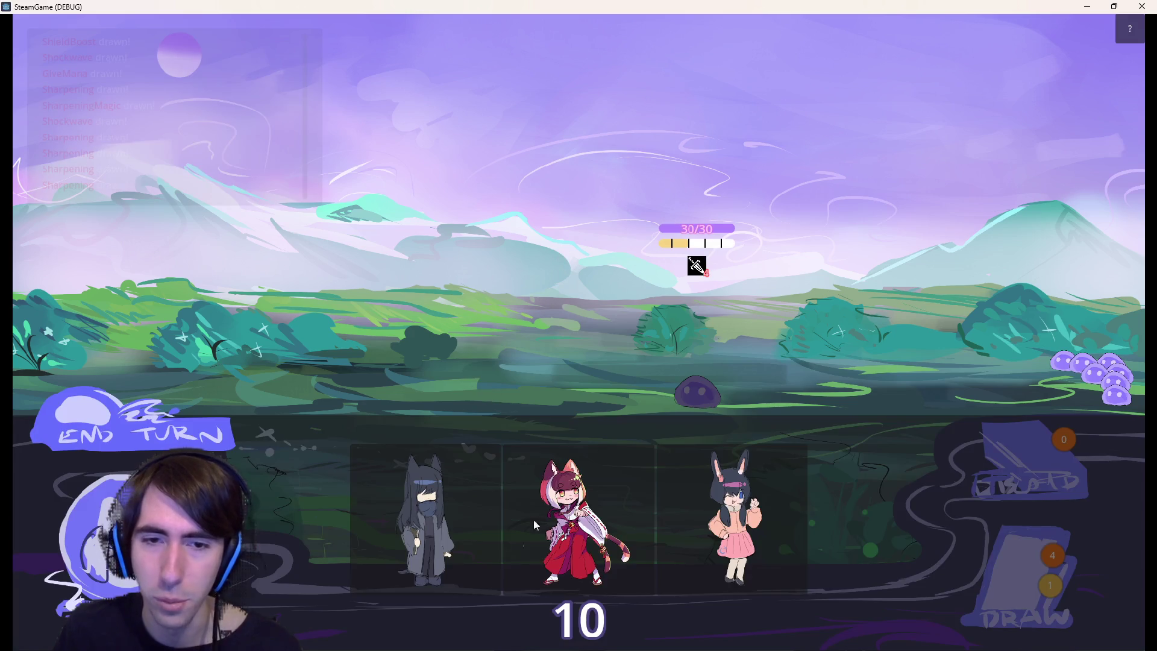
{"action": "left_click_drag", "start_coordinate": [443, 527], "coordinate": [469, 341]}
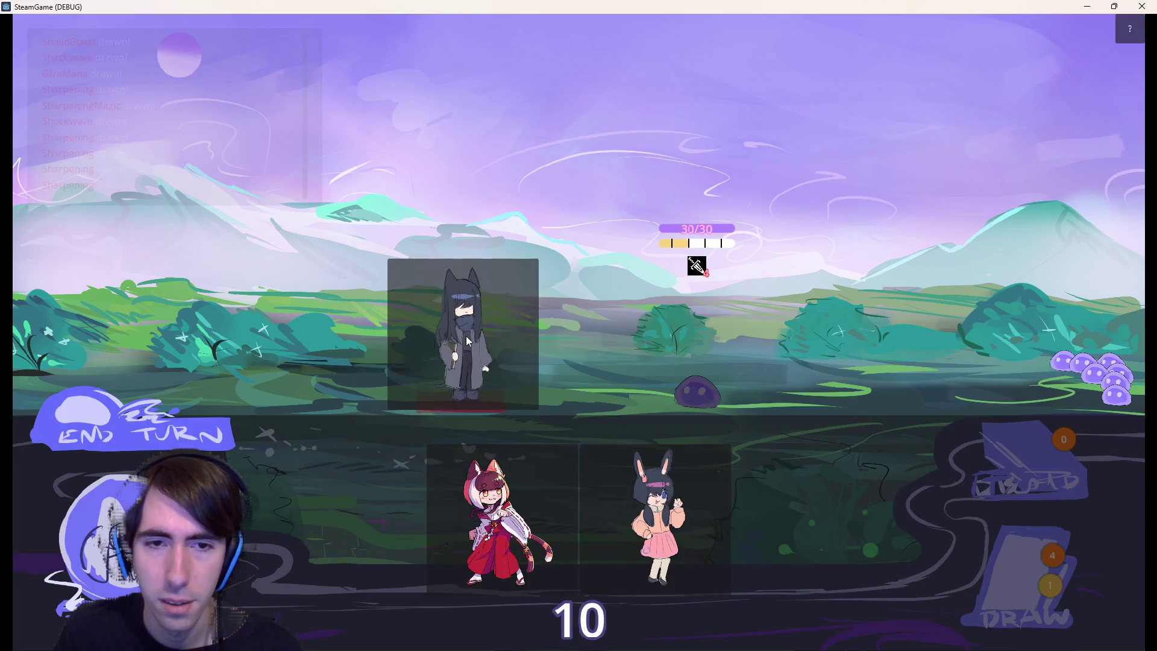
{"action": "left_click_drag", "start_coordinate": [500, 519], "coordinate": [371, 347]}
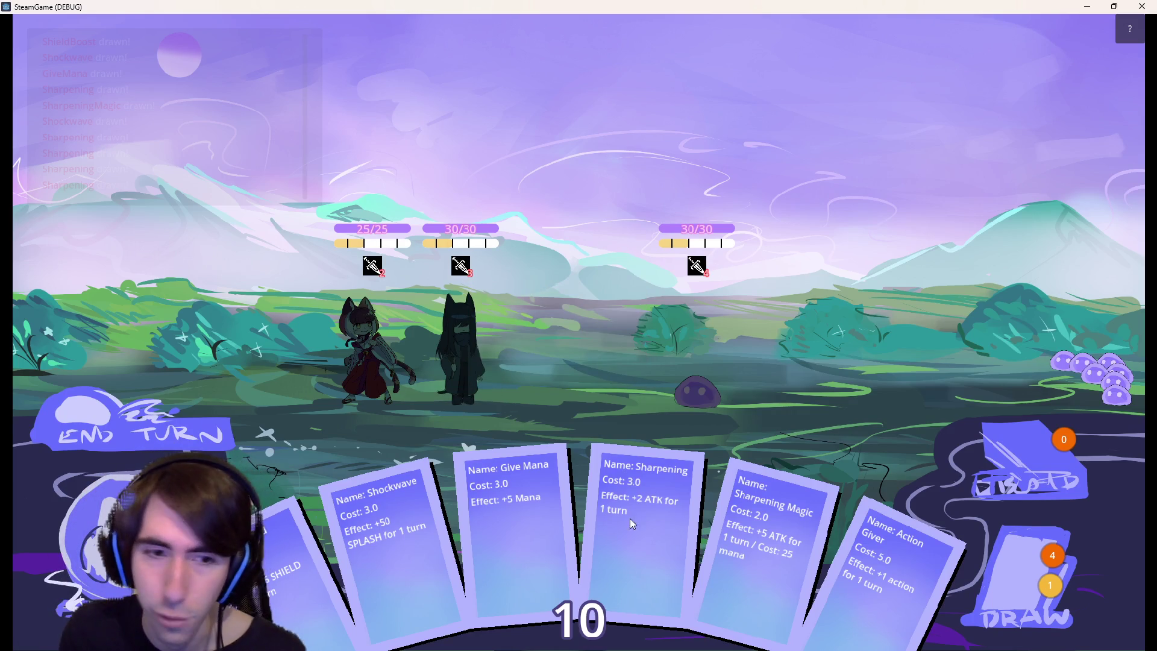
Play Shield Boost on the dark-haired character, stopping at the line 6 breakpoint.
{"action": "mouse_move", "coordinate": [285, 573]}
{"action": "left_mouse_down"}
{"action": "mouse_move", "coordinate": [488, 328]}
{"action": "mouse_move", "coordinate": [495, 338]}
{"action": "left_mouse_up"}
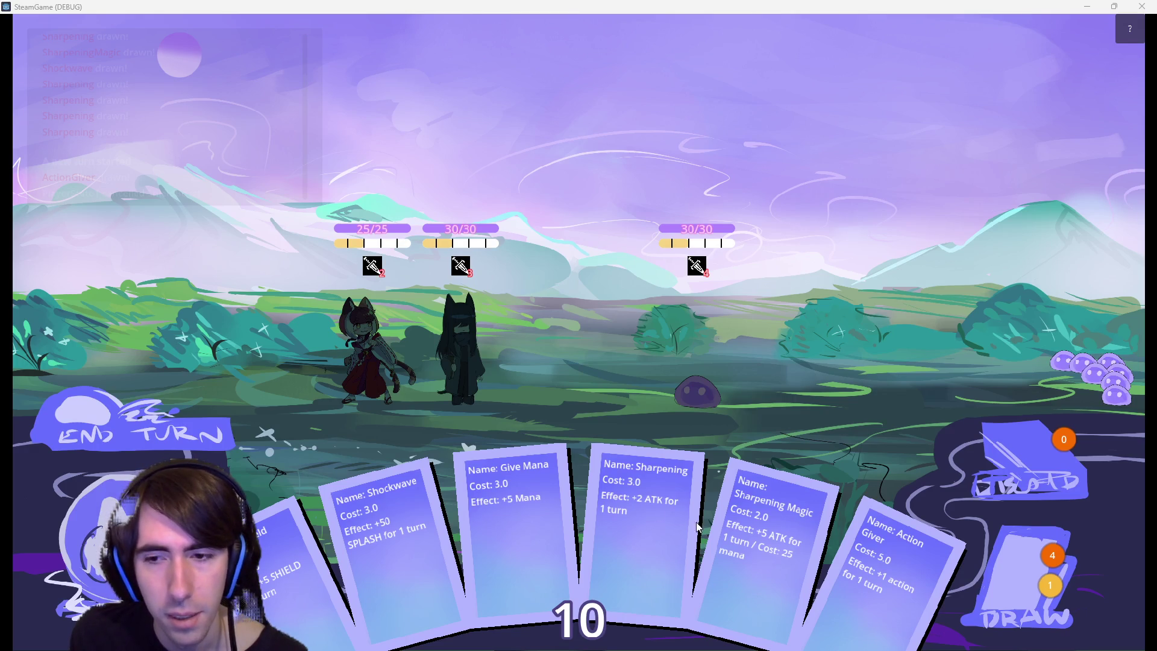
{"action": "mouse_move", "coordinate": [283, 530]}
{"action": "left_mouse_down"}
{"action": "mouse_move", "coordinate": [543, 265]}
{"action": "mouse_move", "coordinate": [493, 328]}
{"action": "left_mouse_up"}
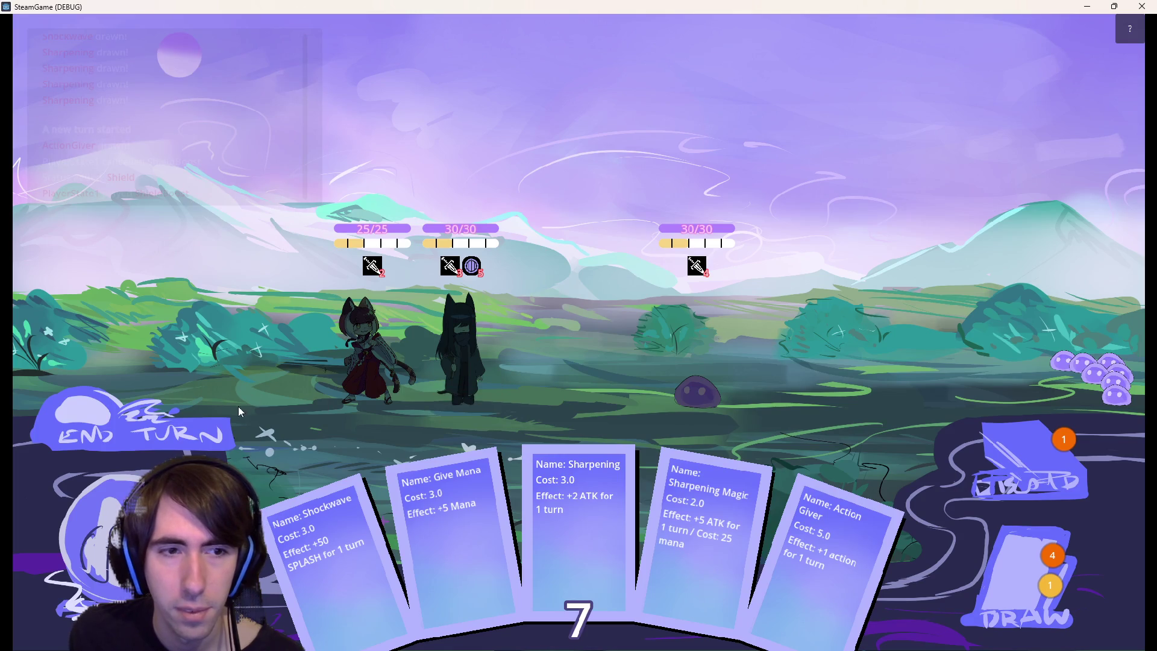
{"action": "left_click", "coordinate": [196, 418]}
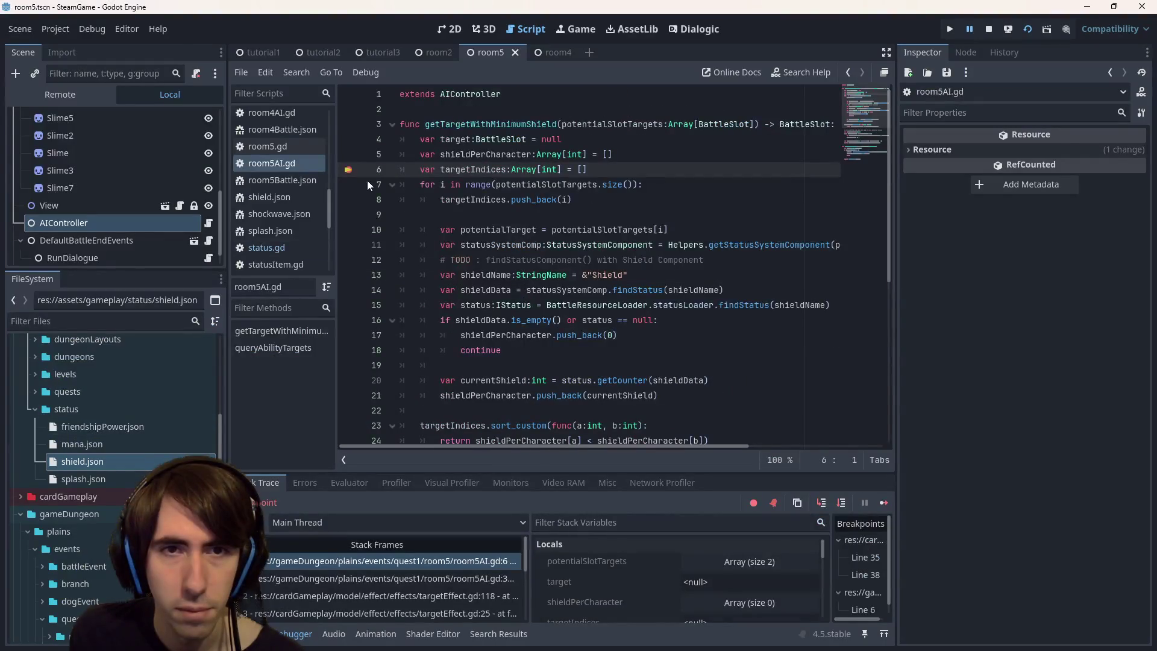
Remove the breakpoints on lines 6, 35 and 38, resuming execution after each stop.
{"action": "left_click", "coordinate": [348, 174]}
{"action": "left_click", "coordinate": [882, 503]}
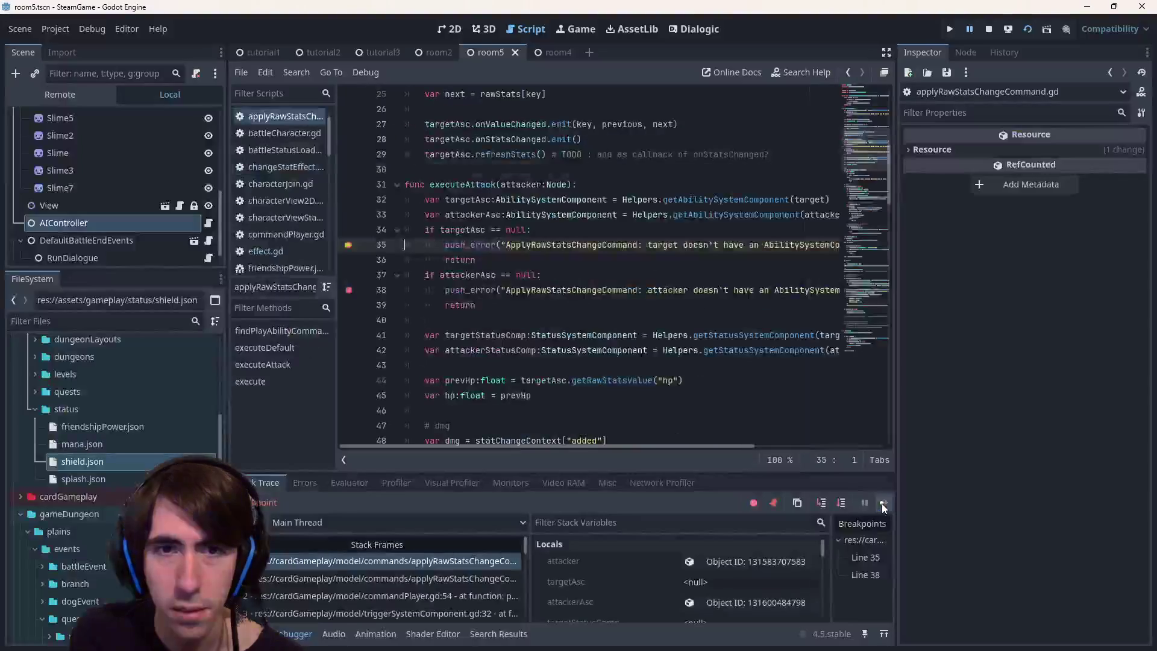
{"action": "left_click", "coordinate": [348, 245]}
{"action": "left_click", "coordinate": [349, 291]}
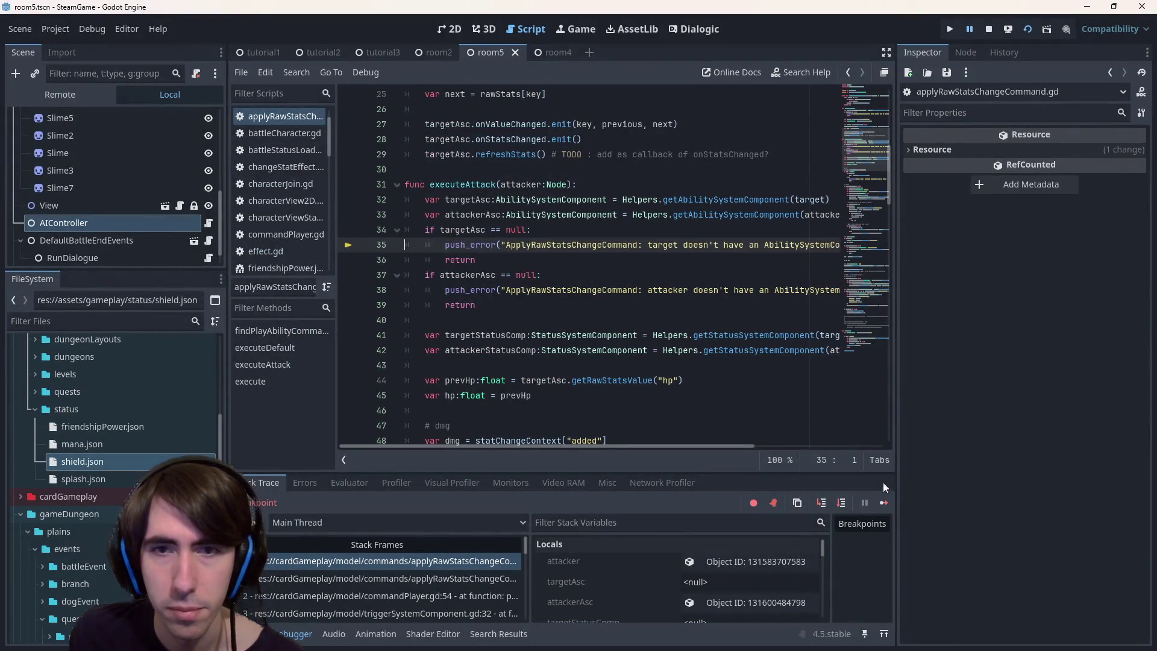
{"action": "left_click", "coordinate": [886, 501]}
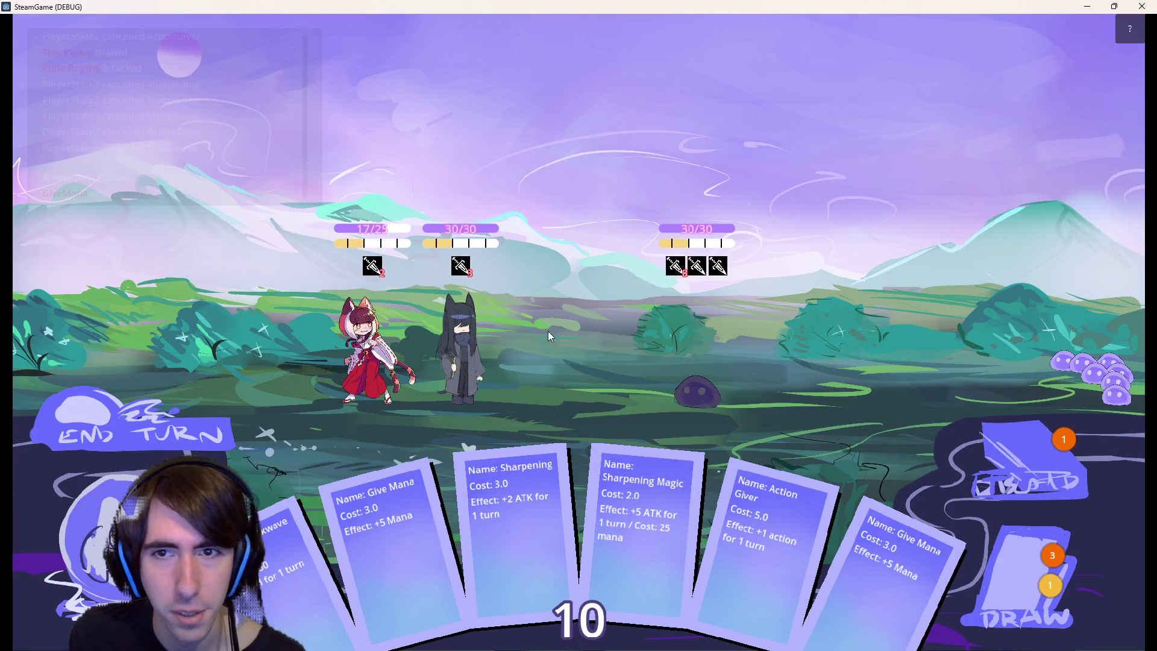
Draw extra cards, play a Shield Boost, and end the first turn.
{"action": "mouse_move", "coordinate": [121, 59]}
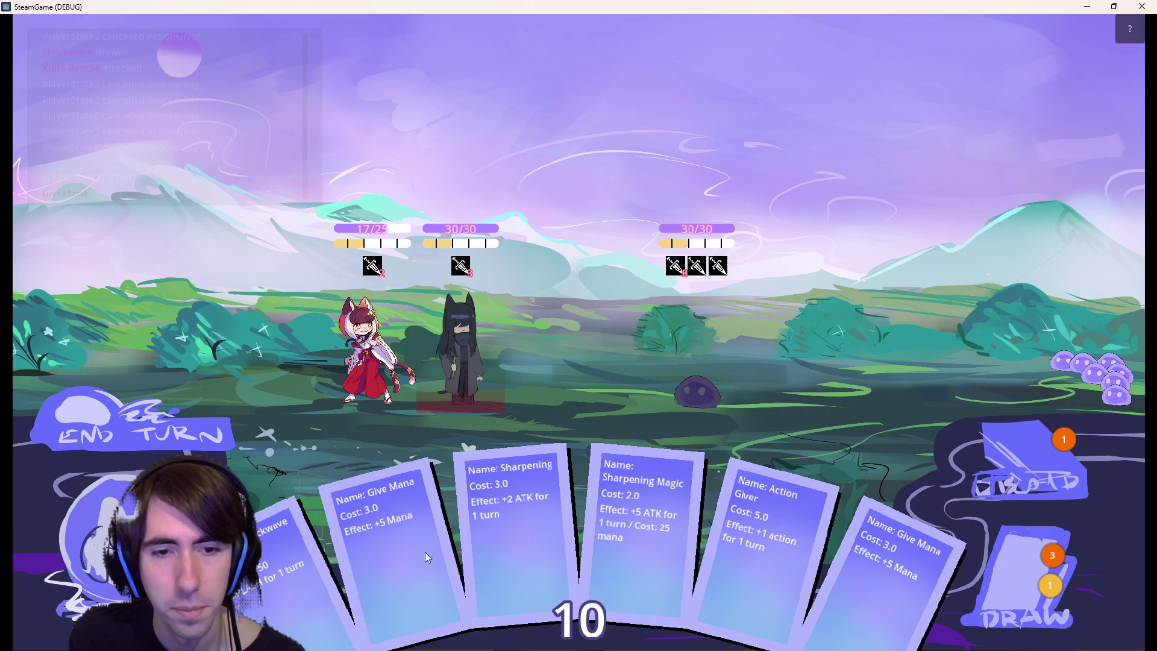
{"action": "left_click", "coordinate": [987, 573]}
{"action": "left_click", "coordinate": [992, 602]}
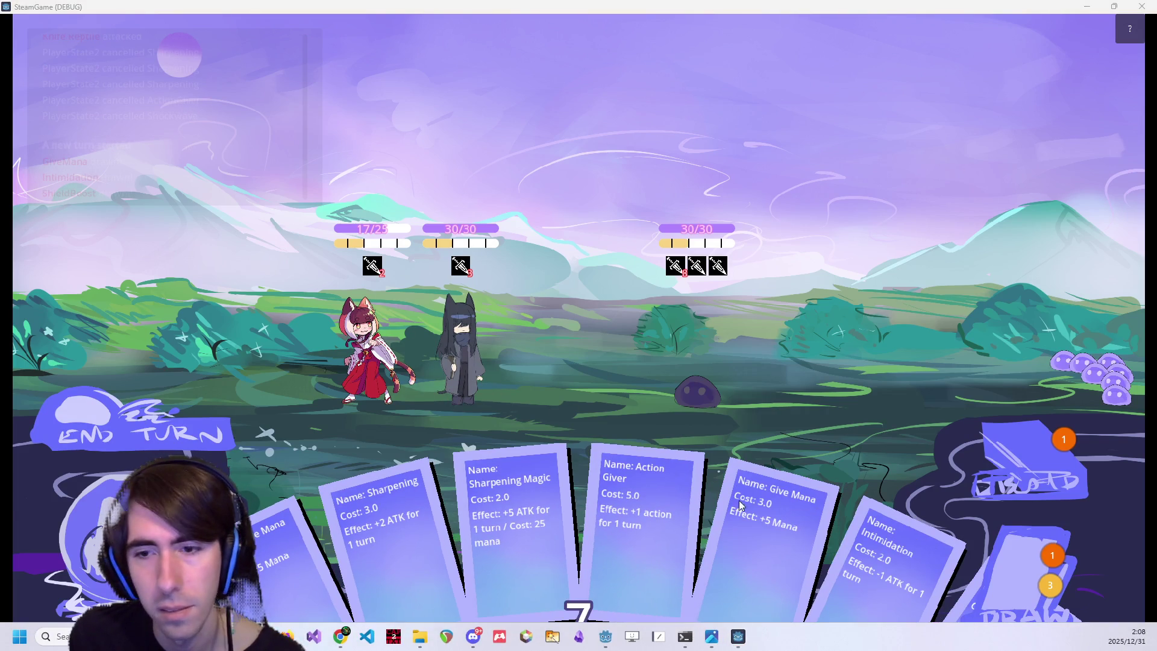
{"action": "mouse_move", "coordinate": [956, 612]}
{"action": "left_mouse_down"}
{"action": "mouse_move", "coordinate": [833, 511]}
{"action": "mouse_move", "coordinate": [519, 381]}
{"action": "mouse_move", "coordinate": [315, 362]}
{"action": "mouse_move", "coordinate": [355, 332]}
{"action": "left_mouse_up"}
{"action": "left_click", "coordinate": [175, 416]}
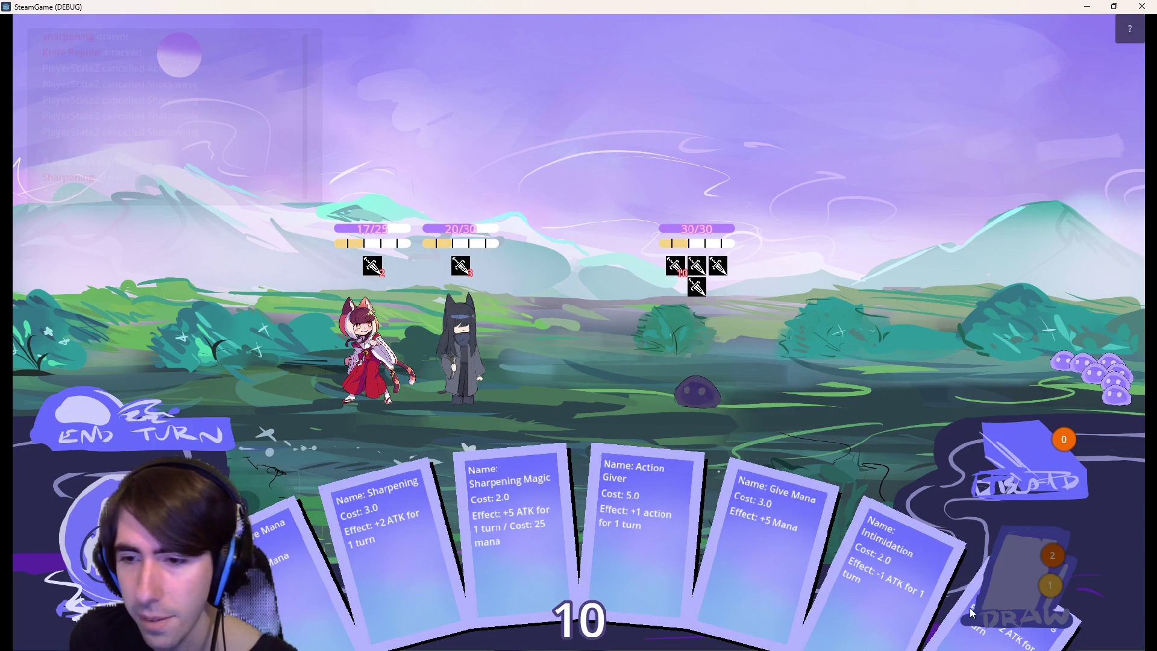
Draw a card and shield the ninja with Shield Boost.
{"action": "left_click", "coordinate": [1031, 576]}
{"action": "left_click_drag", "start_coordinate": [1054, 578], "coordinate": [479, 338]}
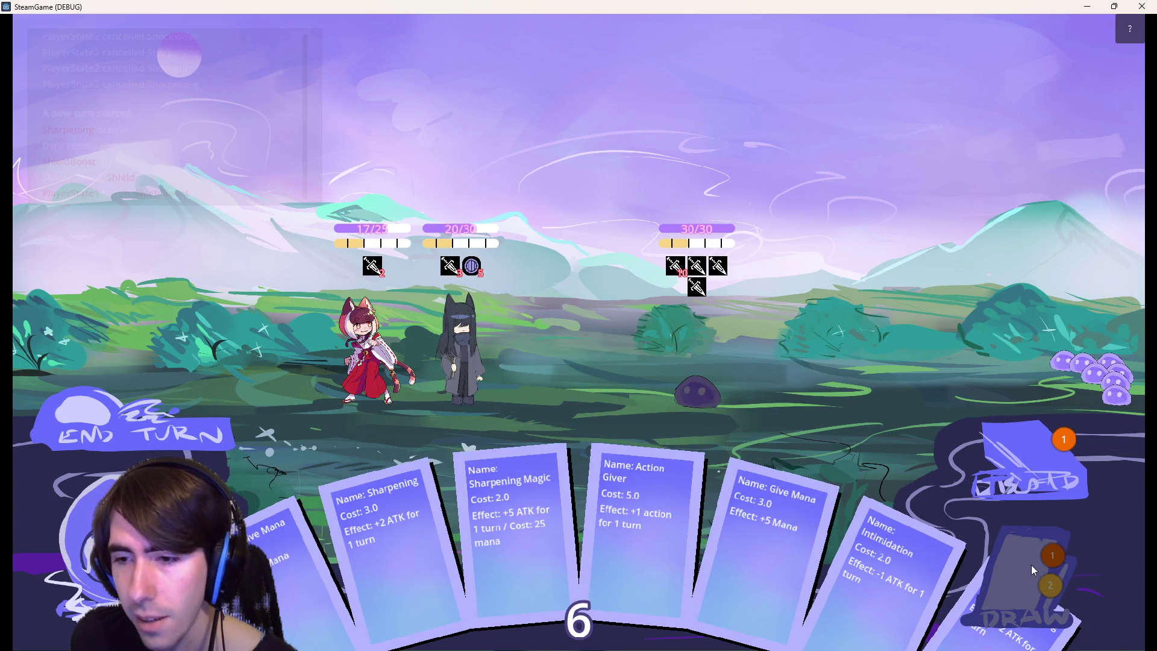
{"action": "left_click", "coordinate": [1031, 565]}
{"action": "mouse_move", "coordinate": [1083, 621]}
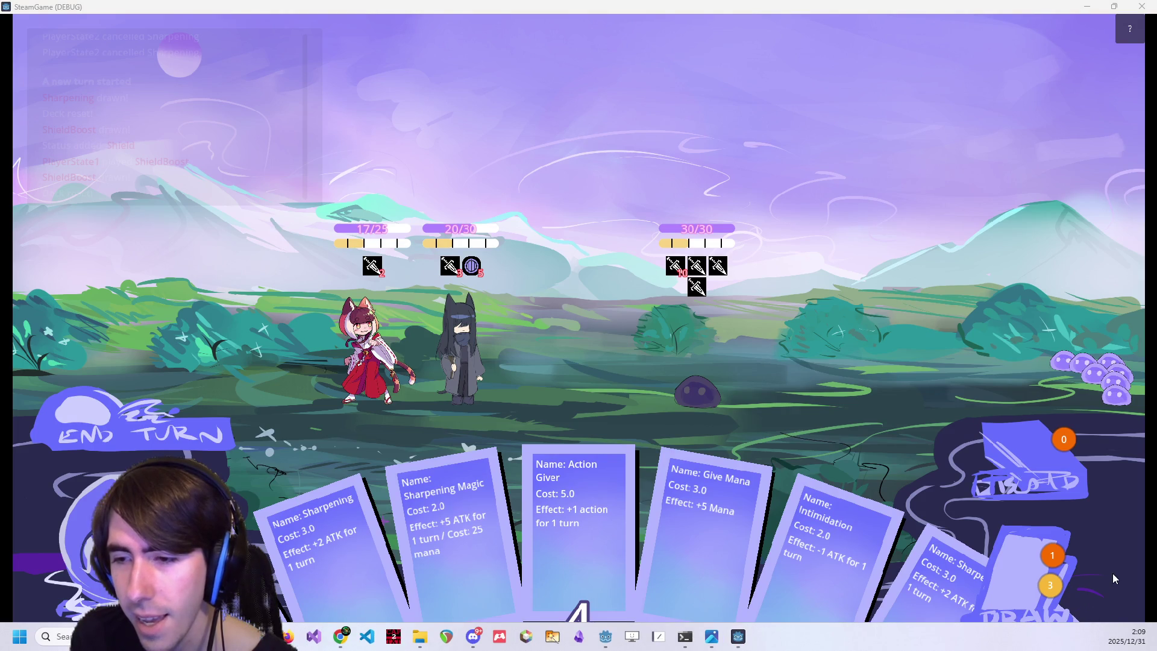
{"action": "mouse_move", "coordinate": [1043, 621]}
{"action": "left_mouse_down"}
{"action": "mouse_move", "coordinate": [269, 277]}
{"action": "mouse_move", "coordinate": [384, 323]}
{"action": "left_mouse_up"}
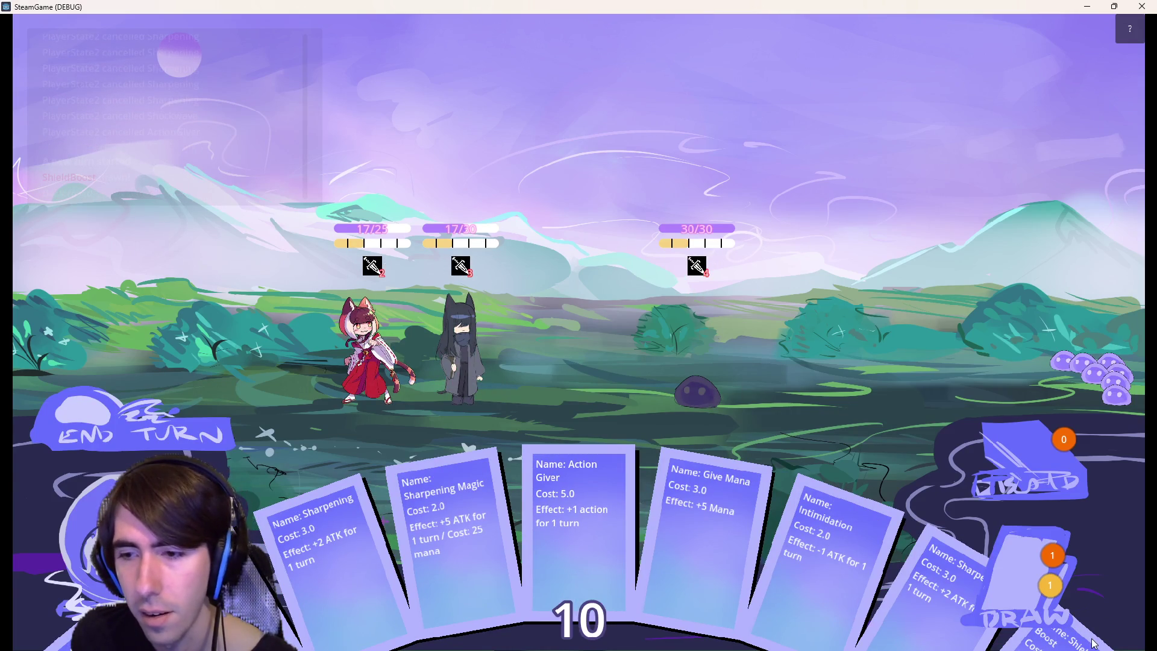
{"action": "left_click_drag", "start_coordinate": [1061, 551], "coordinate": [506, 333]}
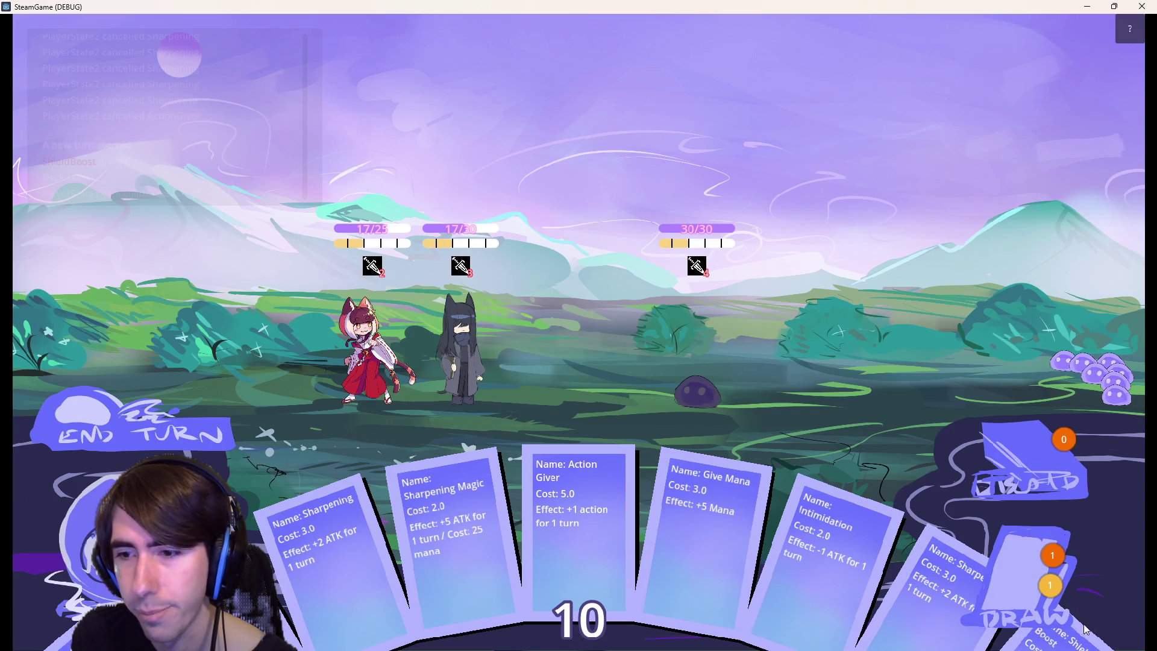
{"action": "left_click_drag", "start_coordinate": [1073, 608], "coordinate": [461, 341]}
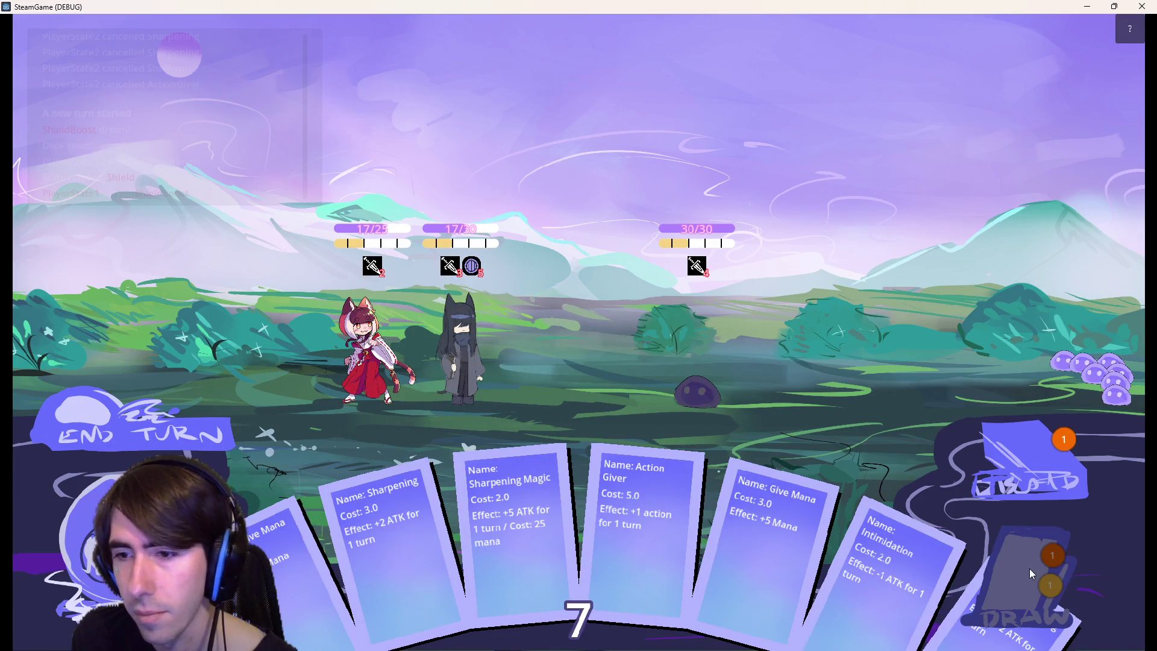
Shield the cat girl with another Shield Boost, end the turn, and return to the browser.
{"action": "left_click", "coordinate": [1060, 596]}
{"action": "mouse_move", "coordinate": [1078, 613]}
{"action": "left_mouse_down"}
{"action": "mouse_move", "coordinate": [393, 334]}
{"action": "mouse_move", "coordinate": [374, 344]}
{"action": "left_mouse_up"}
{"action": "left_click", "coordinate": [165, 420]}
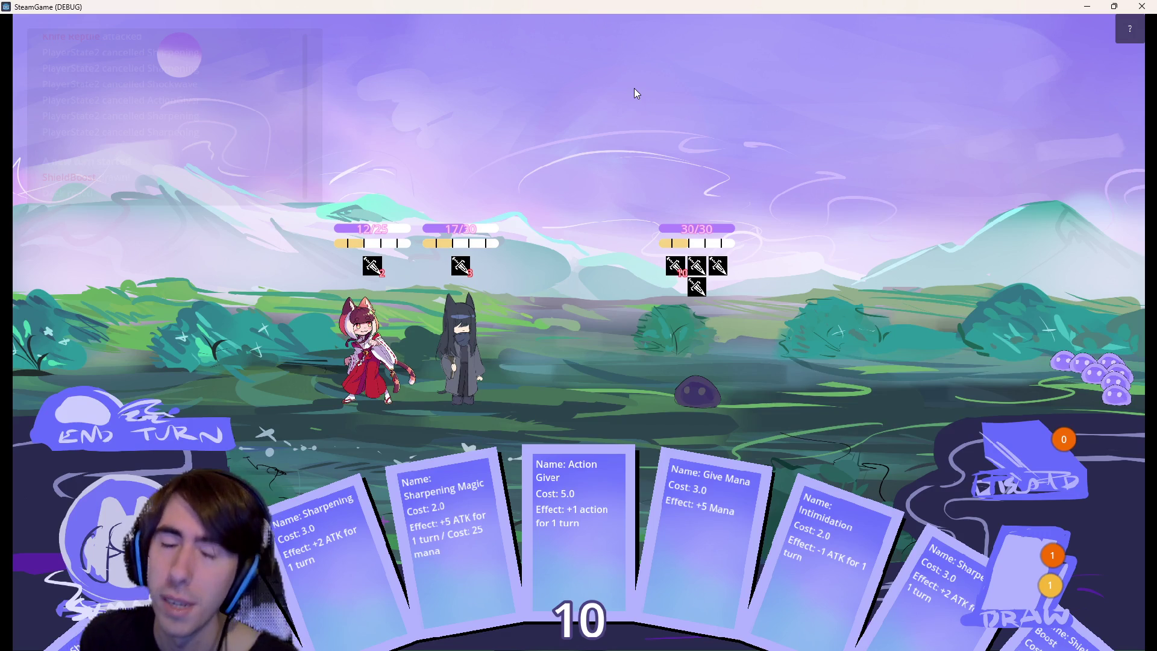
{"action": "key", "text": "alt+Tab"}
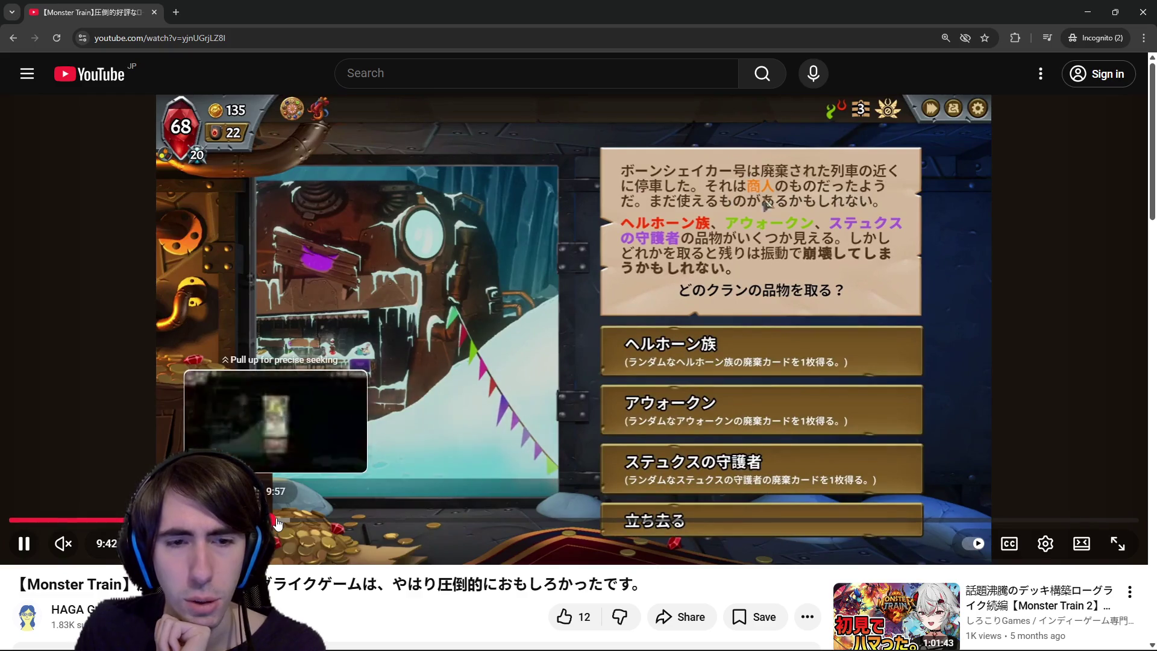
Seek the Monster Train video forward from about 9:57 through 24 and 25 minutes to 31:03.
{"action": "left_click", "coordinate": [277, 521]}
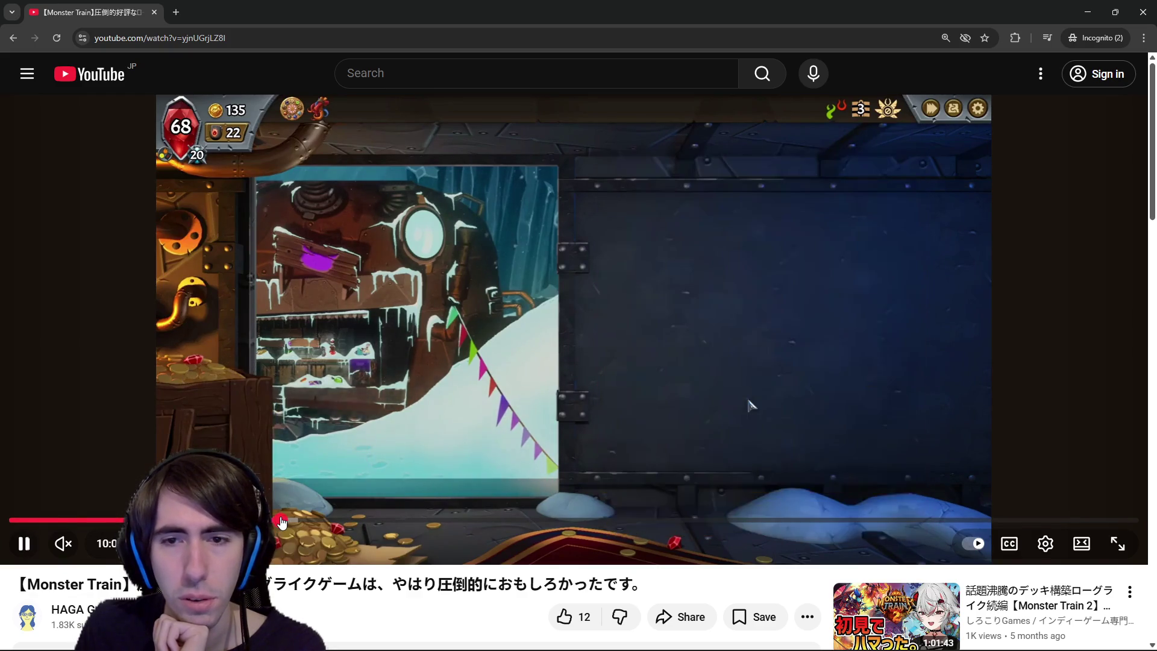
{"action": "left_click_drag", "start_coordinate": [277, 520], "coordinate": [362, 519]}
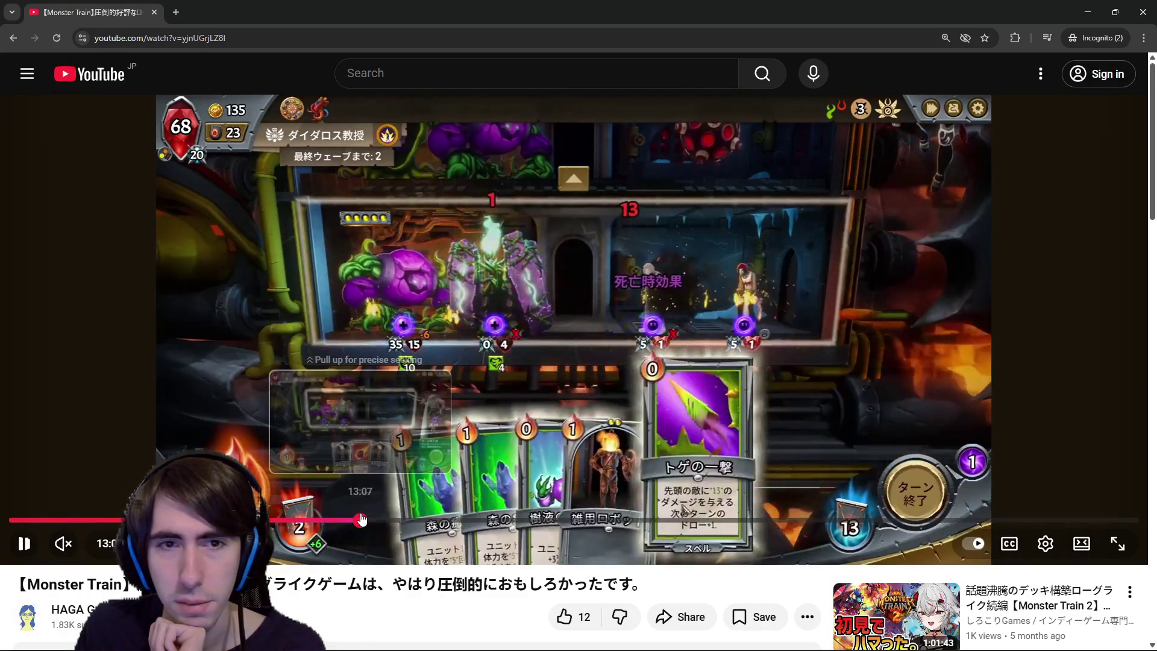
{"action": "left_click", "coordinate": [653, 520]}
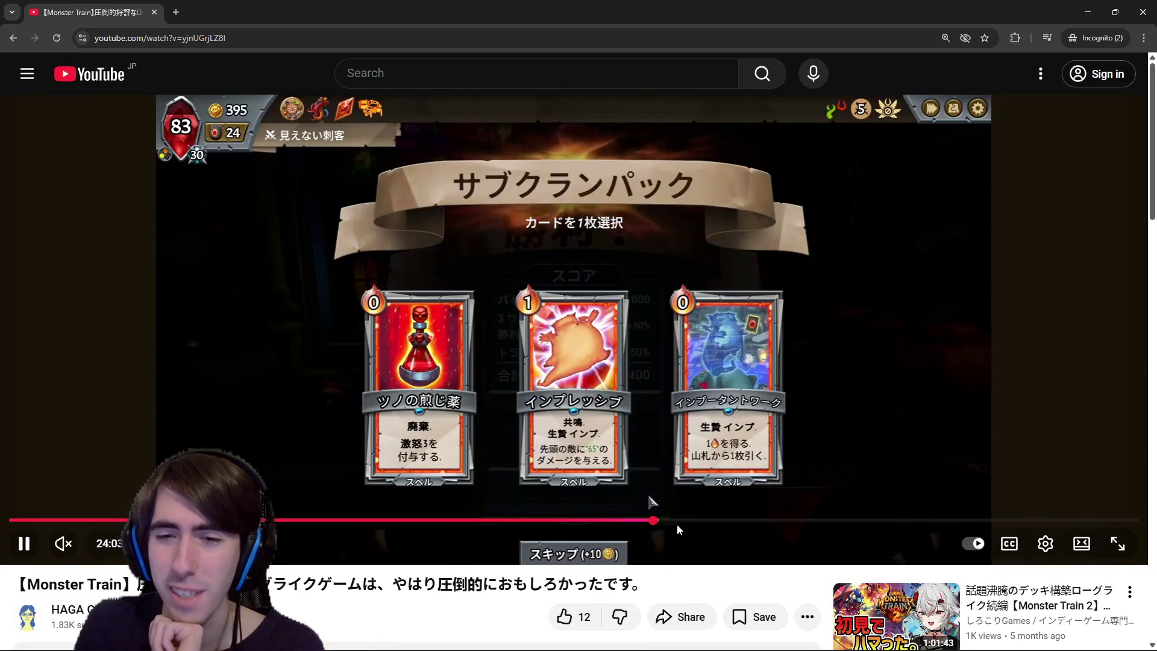
{"action": "left_click", "coordinate": [684, 521]}
{"action": "left_click_drag", "start_coordinate": [767, 526], "coordinate": [907, 520]}
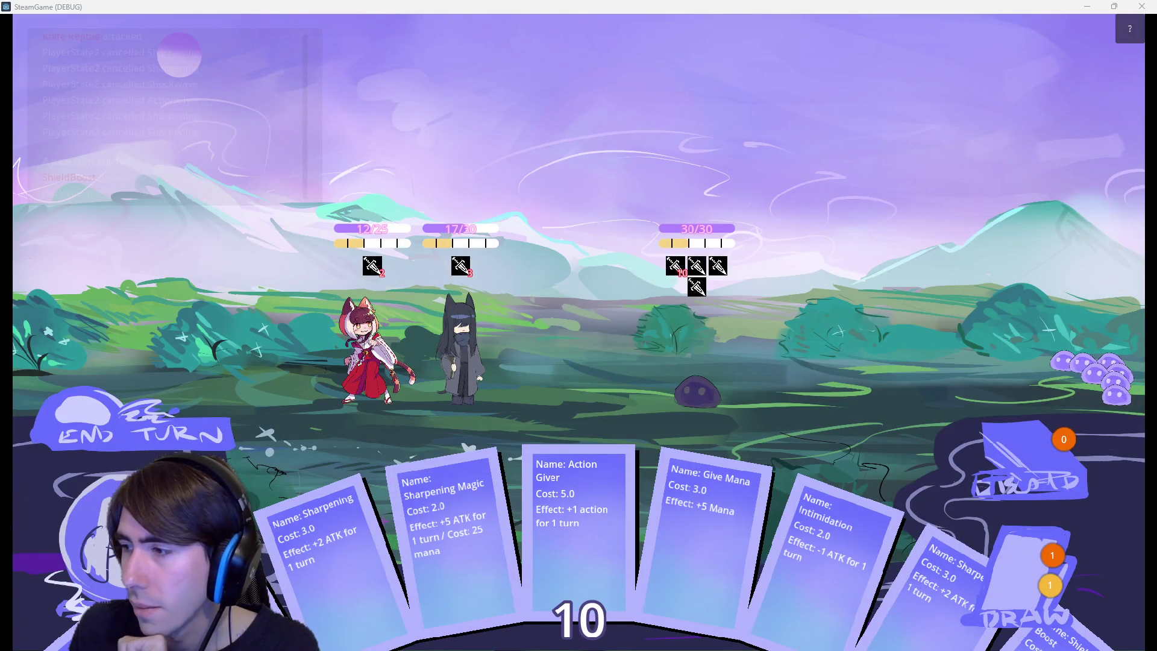
Draw cards, shield the cat girl with Shield Boost, and end the turn.
{"action": "mouse_move", "coordinate": [686, 265]}
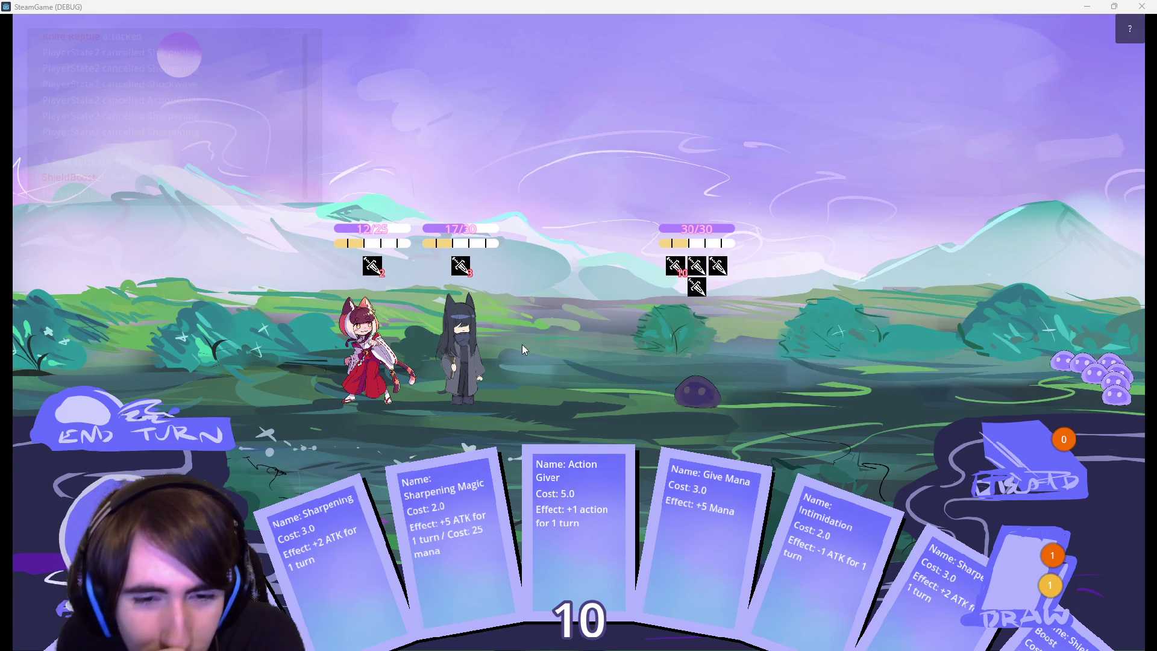
{"action": "mouse_move", "coordinate": [1071, 643]}
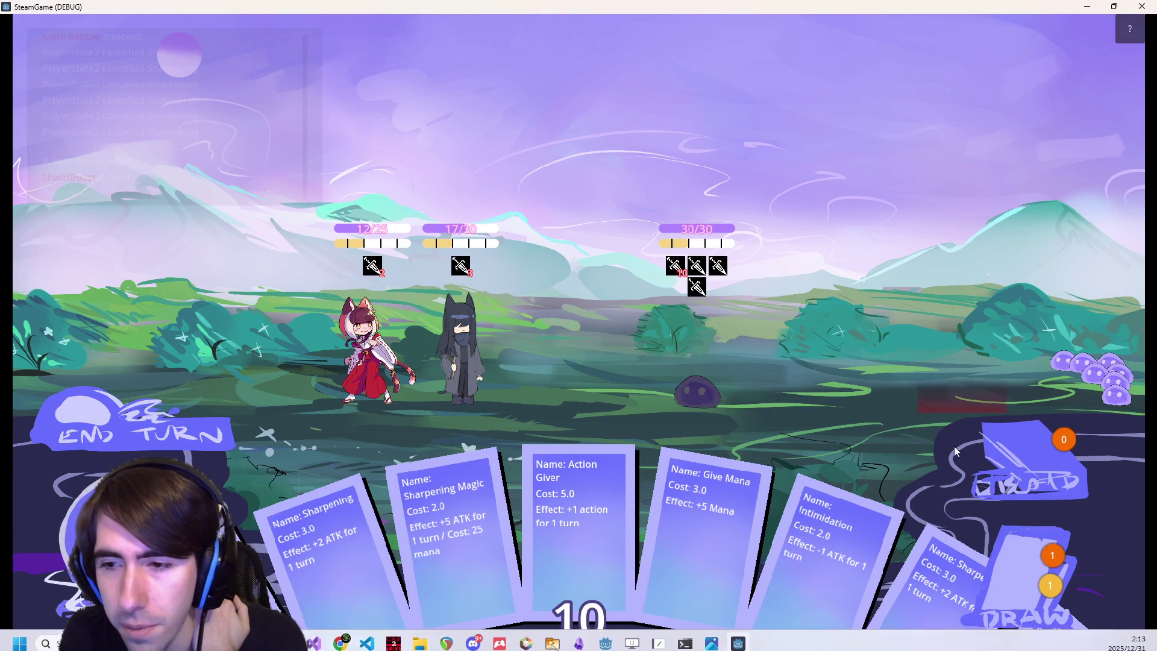
{"action": "mouse_move", "coordinate": [1030, 578]}
{"action": "left_mouse_down"}
{"action": "mouse_move", "coordinate": [964, 494]}
{"action": "mouse_move", "coordinate": [473, 291]}
{"action": "mouse_move", "coordinate": [463, 313]}
{"action": "left_mouse_up"}
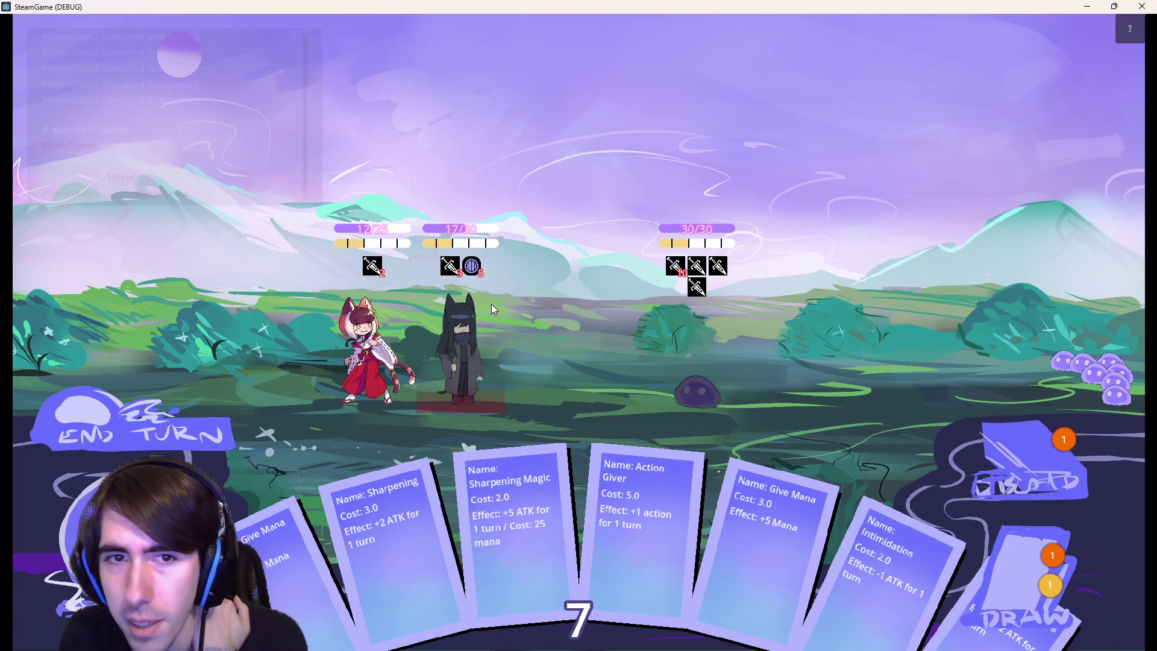
{"action": "left_click", "coordinate": [1009, 545]}
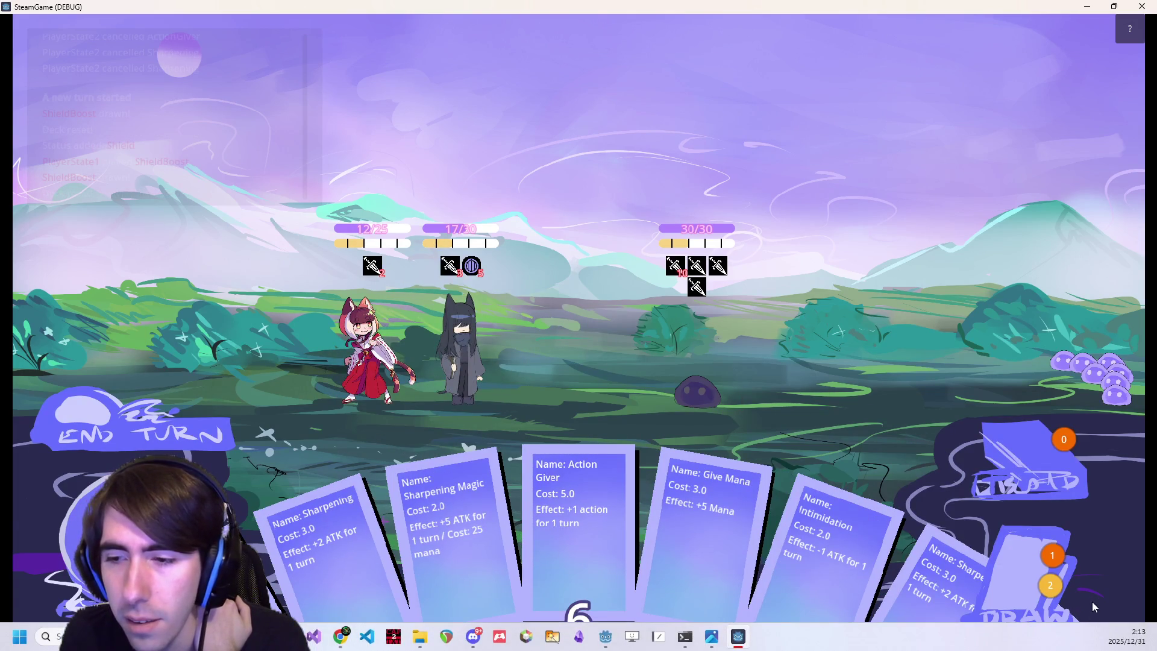
{"action": "mouse_move", "coordinate": [1092, 631]}
{"action": "left_mouse_down"}
{"action": "mouse_move", "coordinate": [367, 301]}
{"action": "mouse_move", "coordinate": [382, 298]}
{"action": "left_mouse_up"}
{"action": "left_click", "coordinate": [1024, 546]}
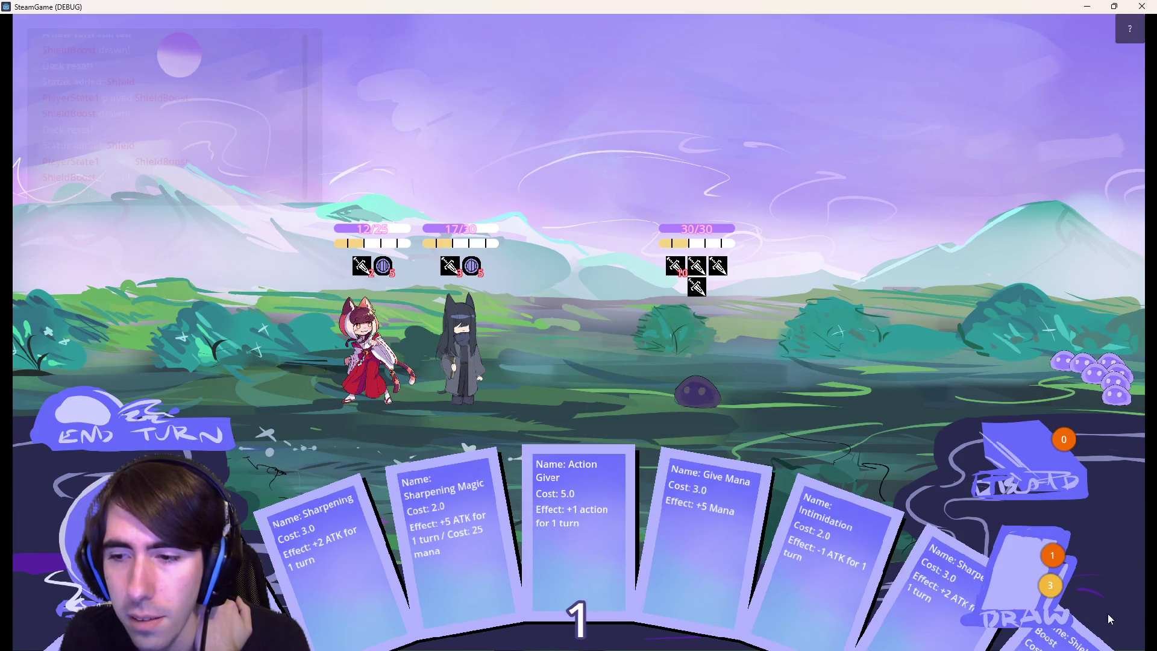
{"action": "mouse_move", "coordinate": [1044, 547]}
{"action": "left_mouse_down"}
{"action": "mouse_move", "coordinate": [368, 295]}
{"action": "mouse_move", "coordinate": [505, 301]}
{"action": "left_mouse_up"}
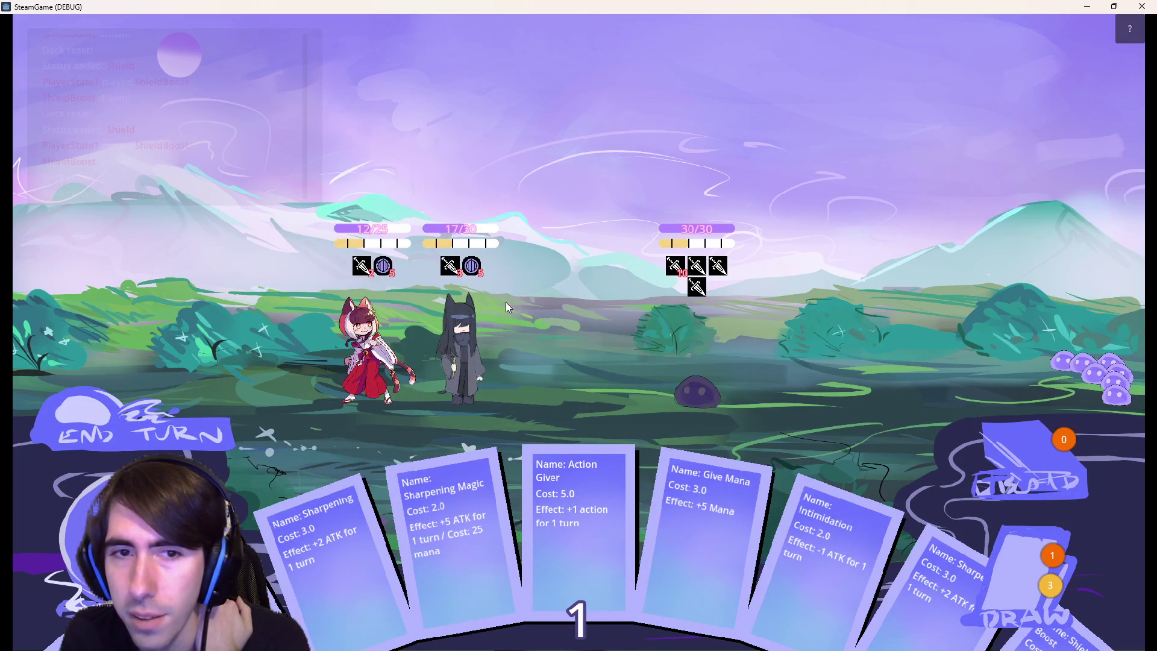
{"action": "left_click", "coordinate": [161, 428]}
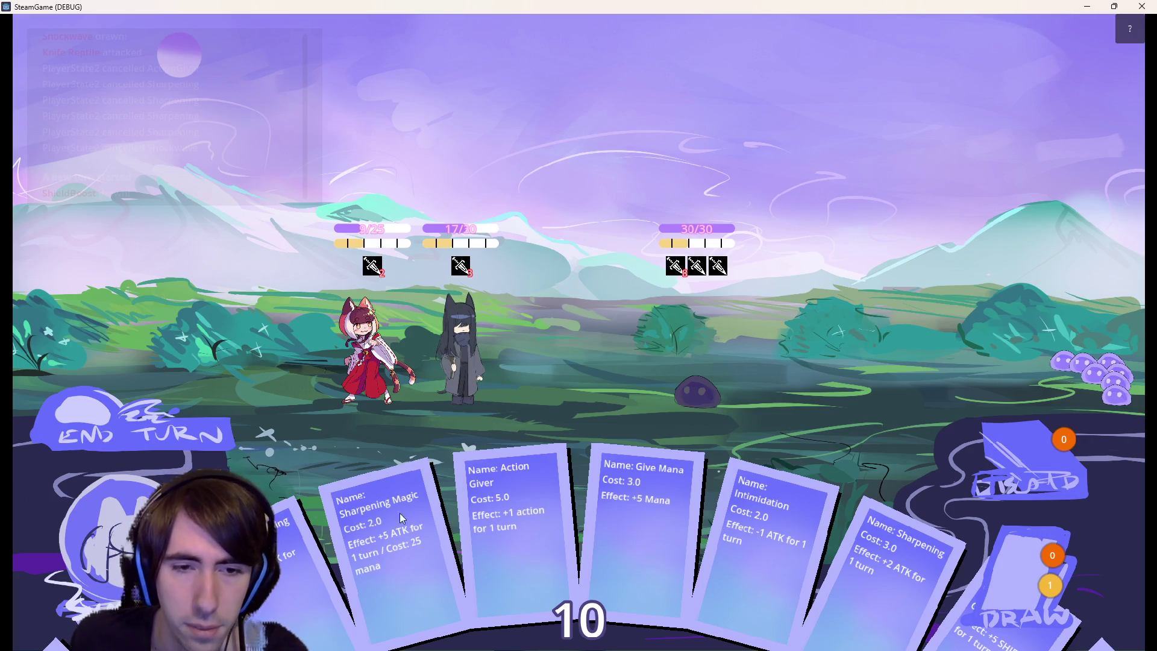
Buff the ninja with Sharpening and Action Giver, then close the game window.
{"action": "mouse_move", "coordinate": [291, 562]}
{"action": "left_mouse_down"}
{"action": "mouse_move", "coordinate": [479, 389]}
{"action": "mouse_move", "coordinate": [471, 352]}
{"action": "left_mouse_up"}
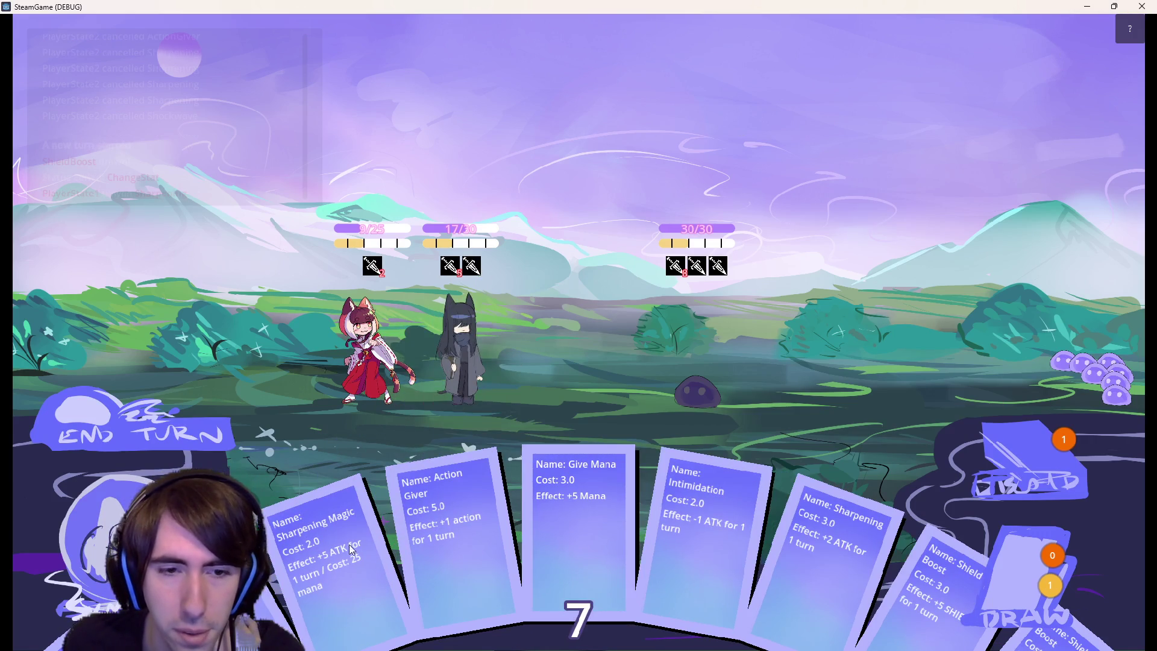
{"action": "mouse_move", "coordinate": [441, 547]}
{"action": "left_mouse_down"}
{"action": "mouse_move", "coordinate": [491, 351]}
{"action": "mouse_move", "coordinate": [476, 355]}
{"action": "left_mouse_up"}
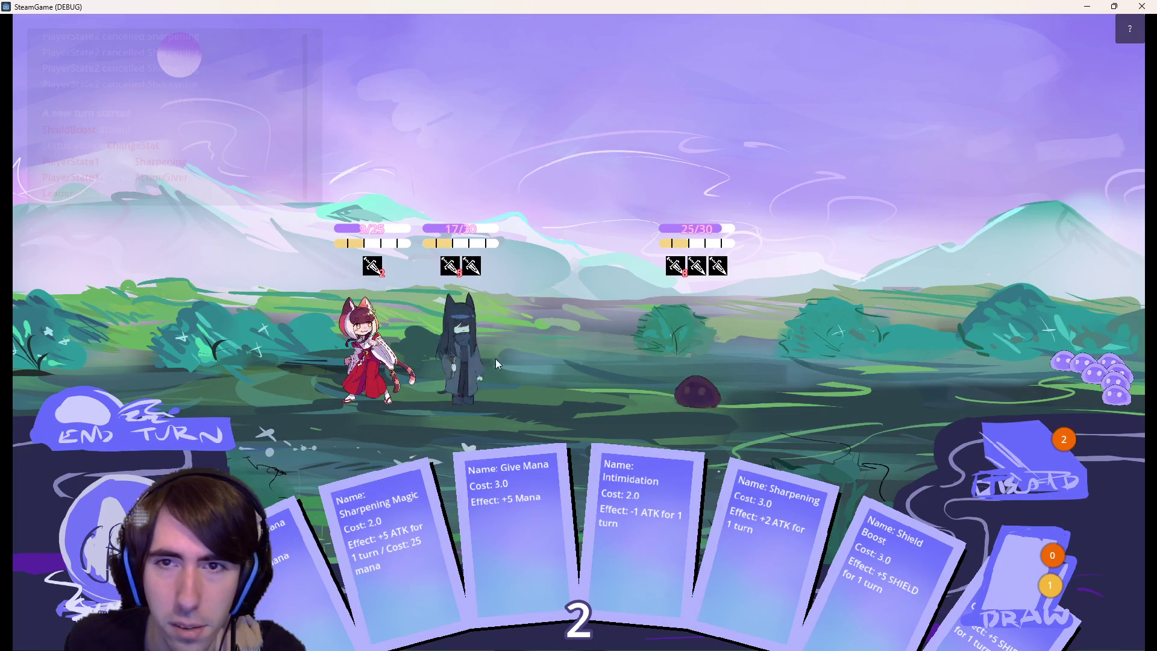
{"action": "left_click", "coordinate": [1141, 6]}
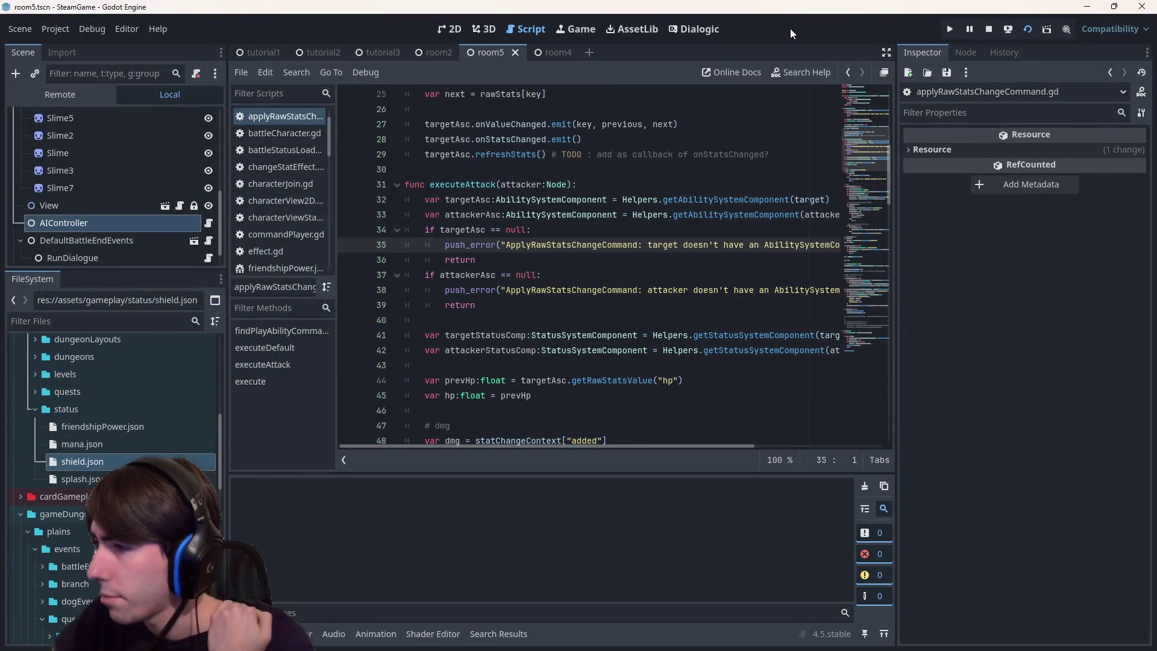
Relaunch the game with F5, skip the opening dialogue, and place both fighters on the battlefield.
{"action": "key", "text": "F5"}
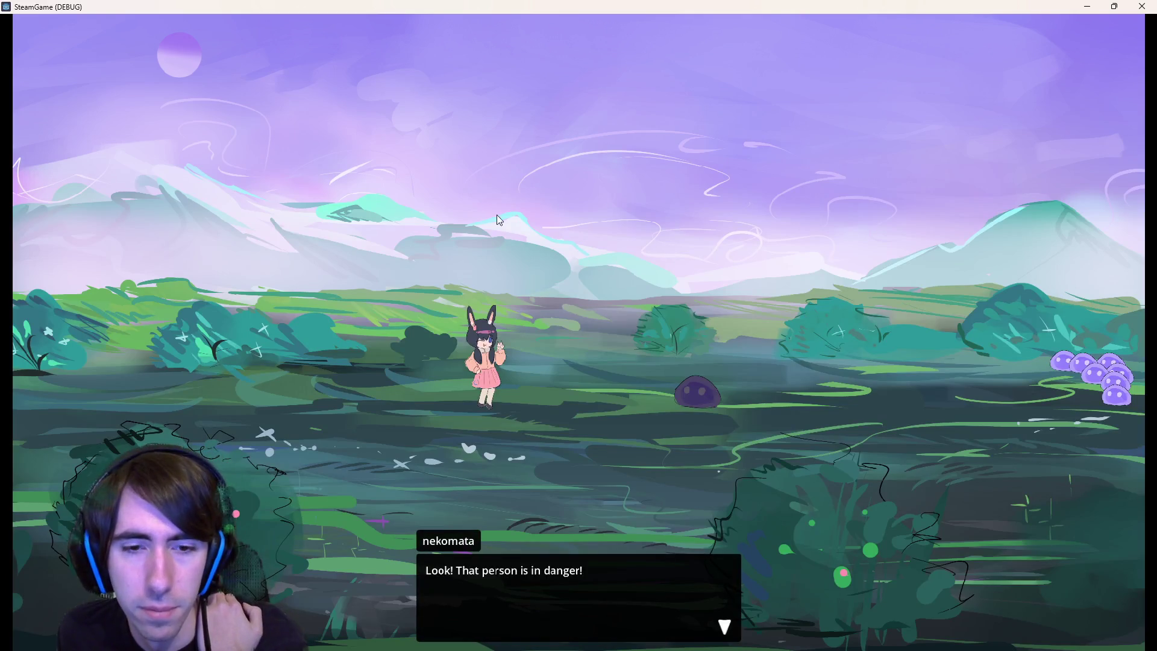
{"action": "left_click", "coordinate": [589, 257]}
{"action": "left_click", "coordinate": [584, 249]}
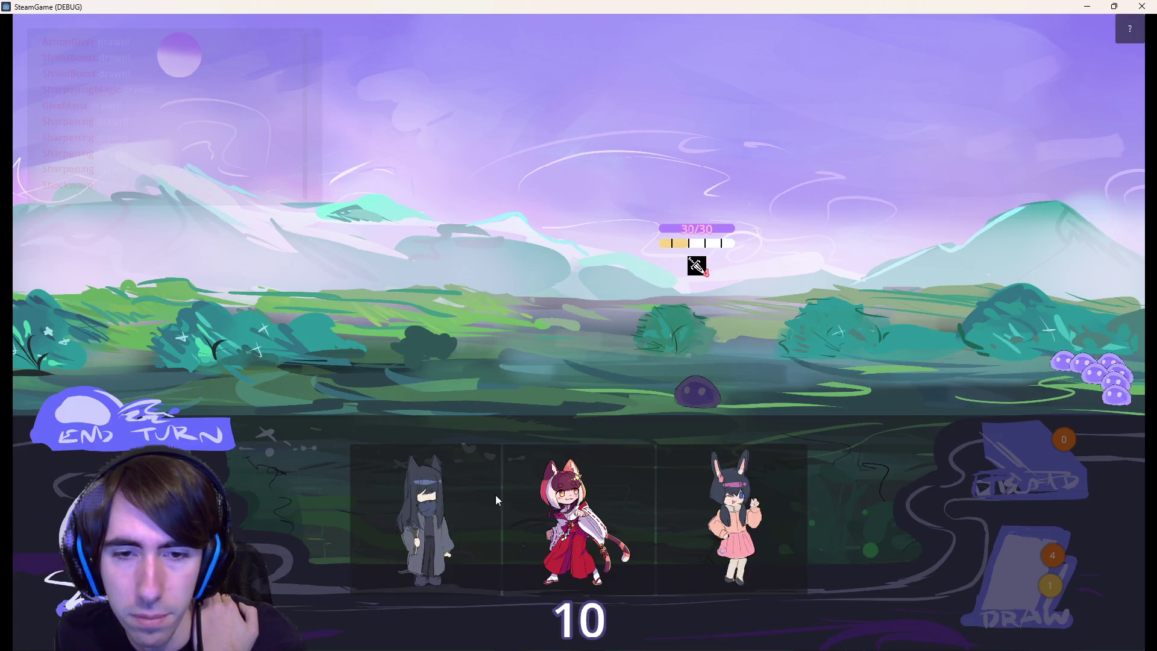
{"action": "mouse_move", "coordinate": [495, 500]}
{"action": "left_mouse_down"}
{"action": "mouse_move", "coordinate": [464, 368]}
{"action": "mouse_move", "coordinate": [373, 365]}
{"action": "left_mouse_up"}
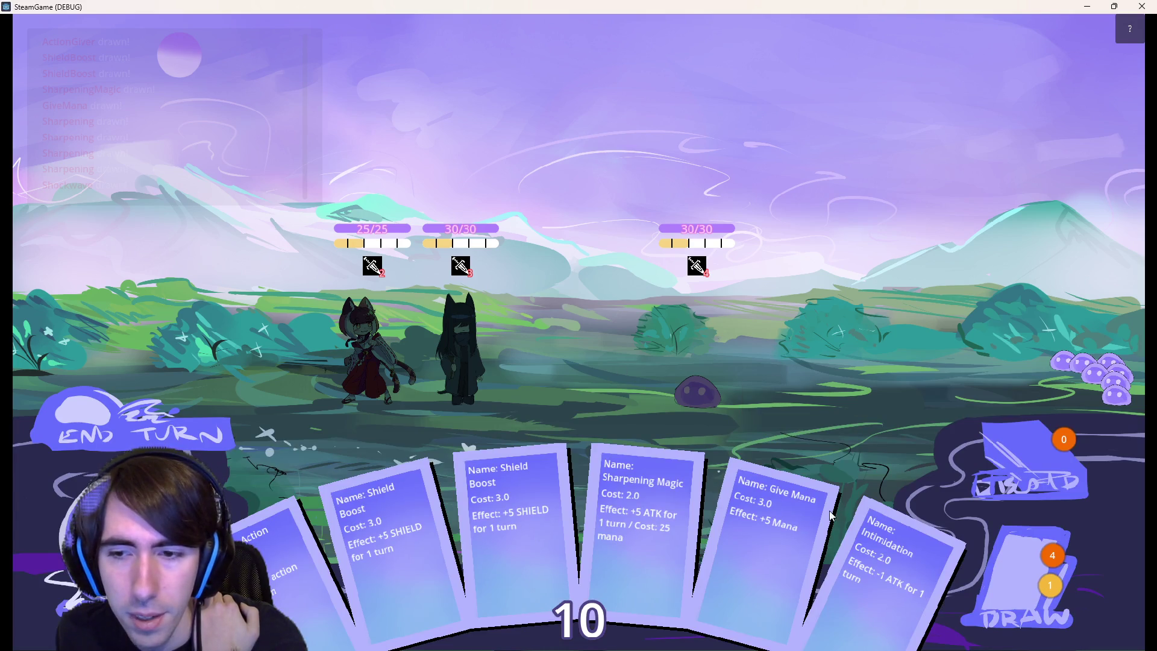
Shield the ninja with Shield Boost, draw two cards, and end the turn.
{"action": "left_click_drag", "start_coordinate": [544, 537], "coordinate": [470, 362]}
{"action": "left_click", "coordinate": [1003, 587]}
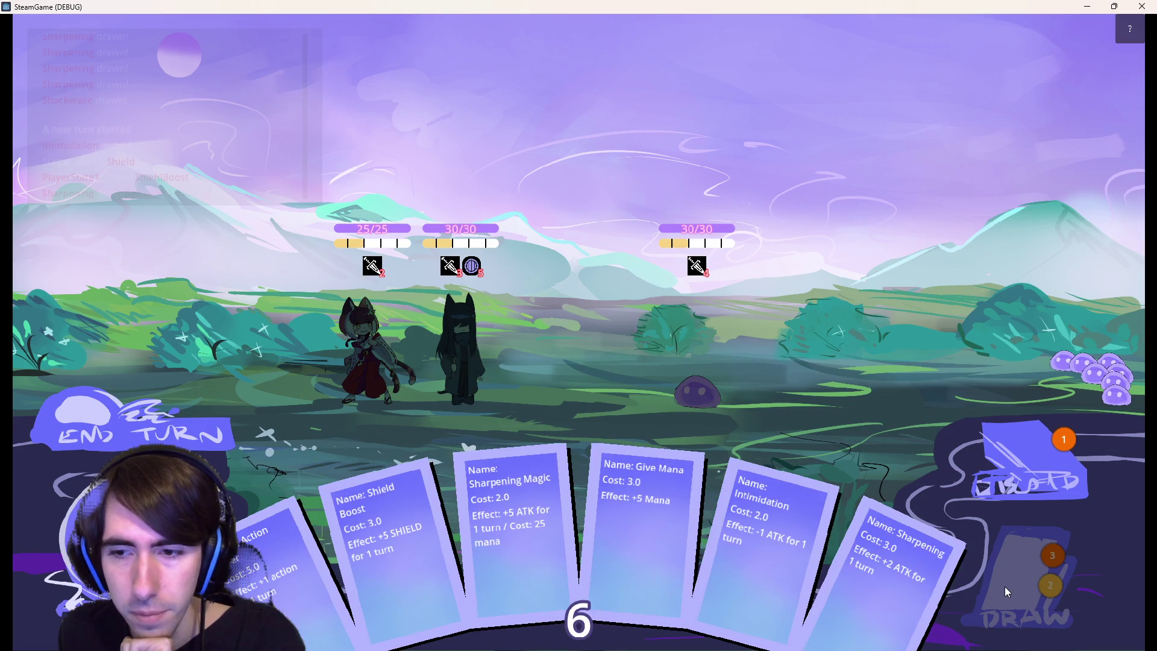
{"action": "left_click", "coordinate": [1003, 586]}
{"action": "mouse_move", "coordinate": [603, 506]}
{"action": "left_mouse_down"}
{"action": "mouse_move", "coordinate": [289, 302]}
{"action": "mouse_move", "coordinate": [358, 313]}
{"action": "left_mouse_up"}
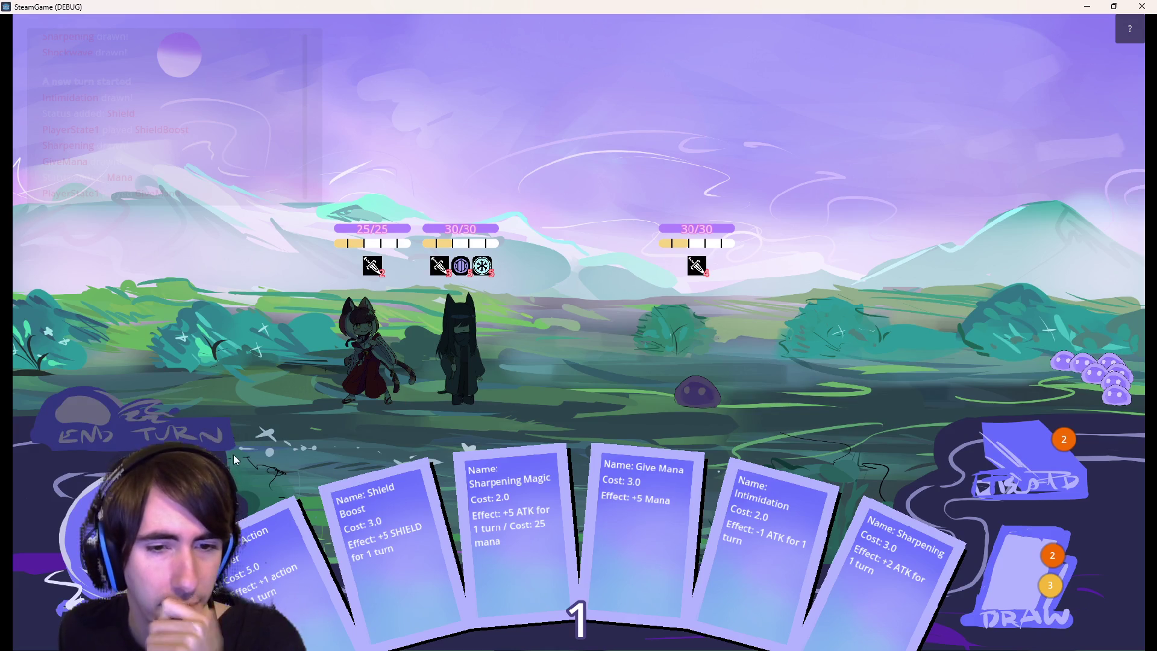
{"action": "left_click", "coordinate": [209, 429]}
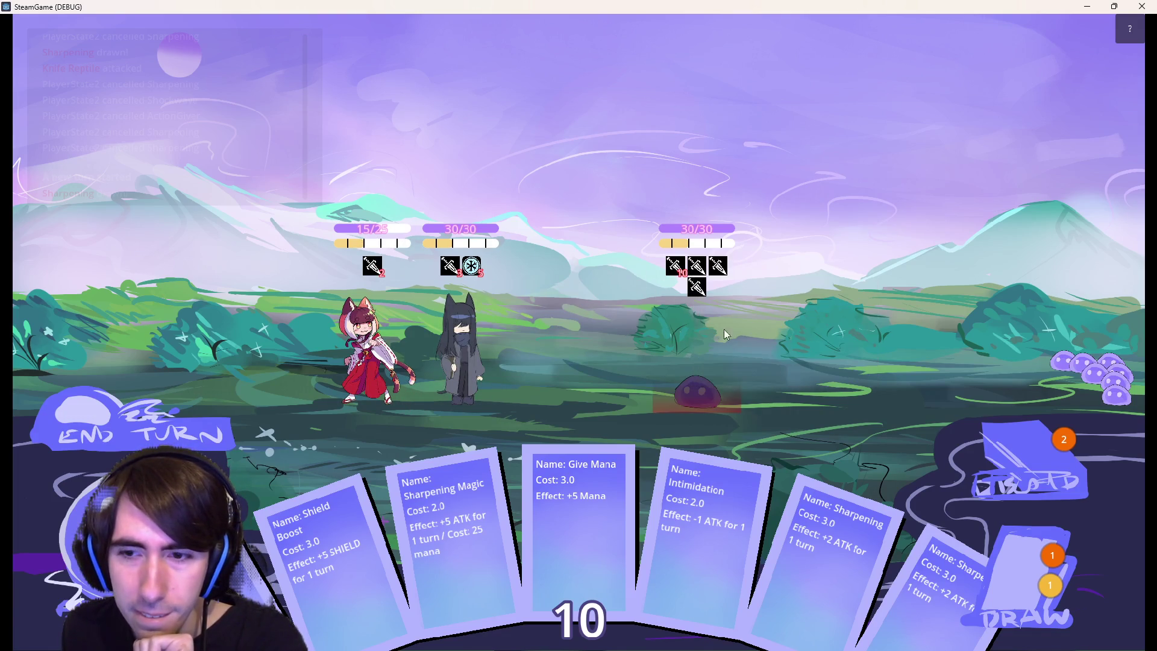
Play Sharpening on the ninja and try the Sharpening Magic card before returning it.
{"action": "mouse_move", "coordinate": [818, 562]}
{"action": "left_mouse_down"}
{"action": "mouse_move", "coordinate": [629, 510]}
{"action": "mouse_move", "coordinate": [459, 346]}
{"action": "left_mouse_up"}
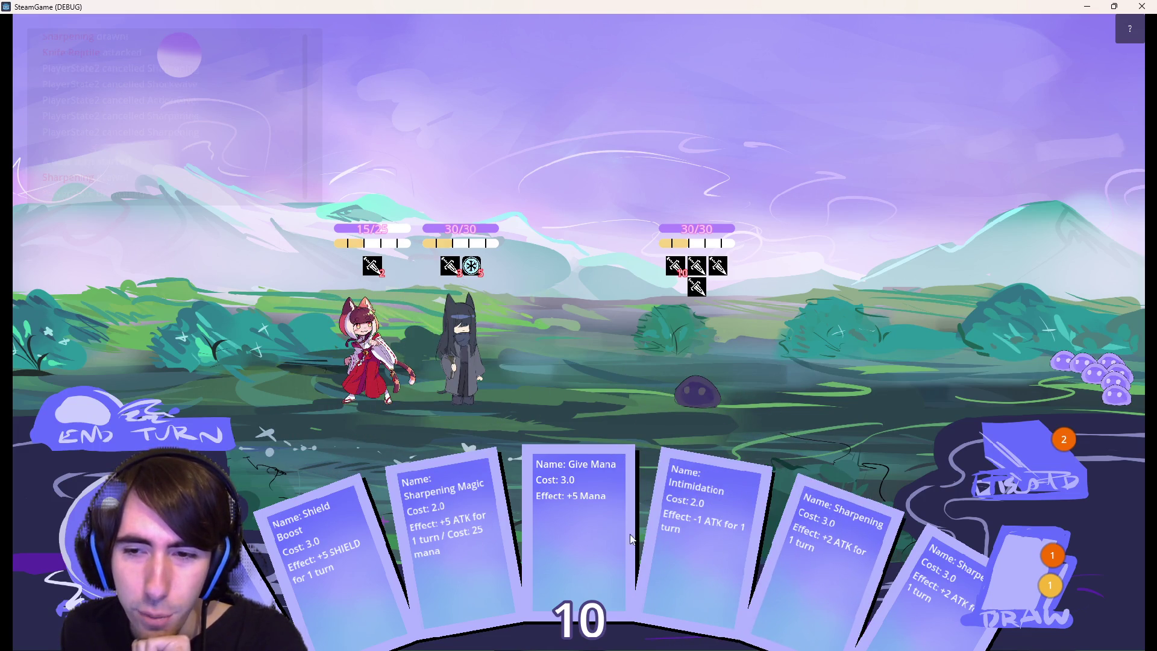
{"action": "left_click_drag", "start_coordinate": [823, 542], "coordinate": [457, 373]}
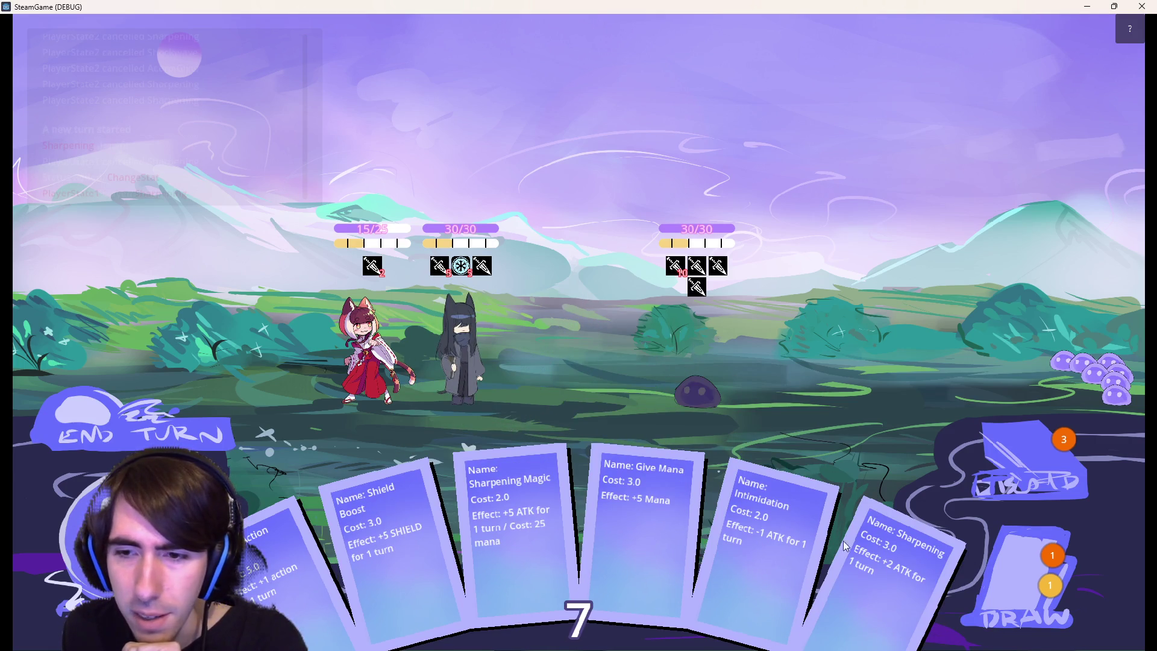
{"action": "mouse_move", "coordinate": [512, 542]}
{"action": "left_mouse_down"}
{"action": "mouse_move", "coordinate": [485, 398]}
{"action": "mouse_move", "coordinate": [545, 593]}
{"action": "mouse_move", "coordinate": [524, 560]}
{"action": "left_mouse_up"}
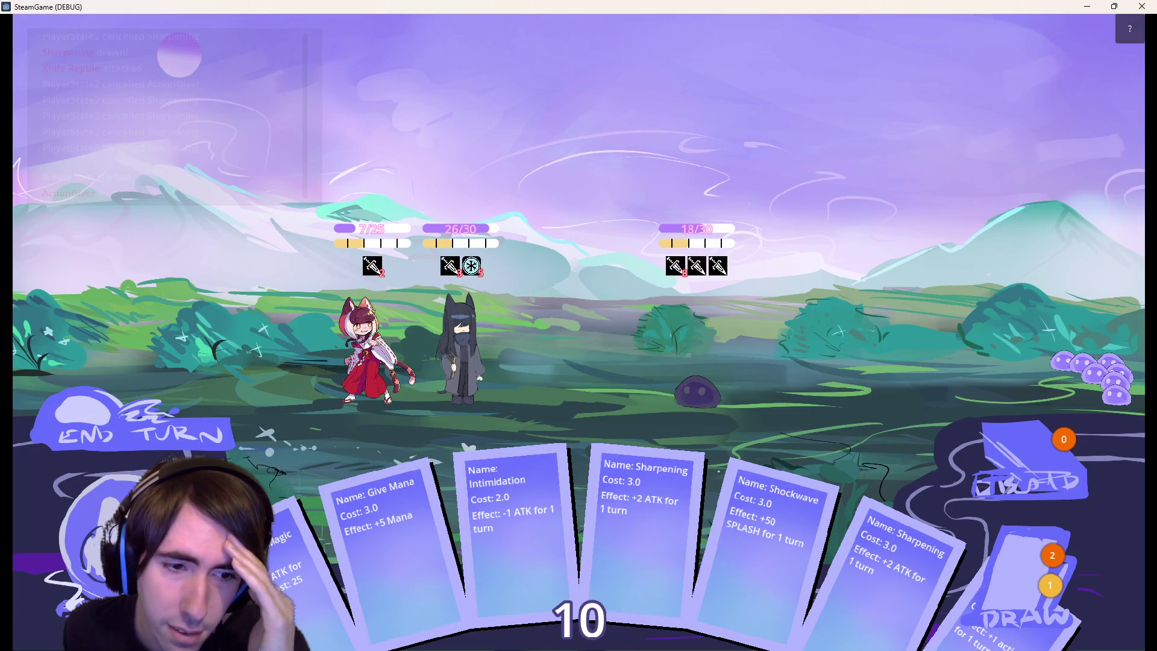
Shield the hero with Shield Boost and put Give Mana back, leaving 7 mana.
{"action": "left_click_drag", "start_coordinate": [301, 458], "coordinate": [374, 359]}
{"action": "mouse_move", "coordinate": [363, 522]}
{"action": "left_mouse_down"}
{"action": "mouse_move", "coordinate": [446, 370]}
{"action": "mouse_move", "coordinate": [461, 364]}
{"action": "left_mouse_up"}
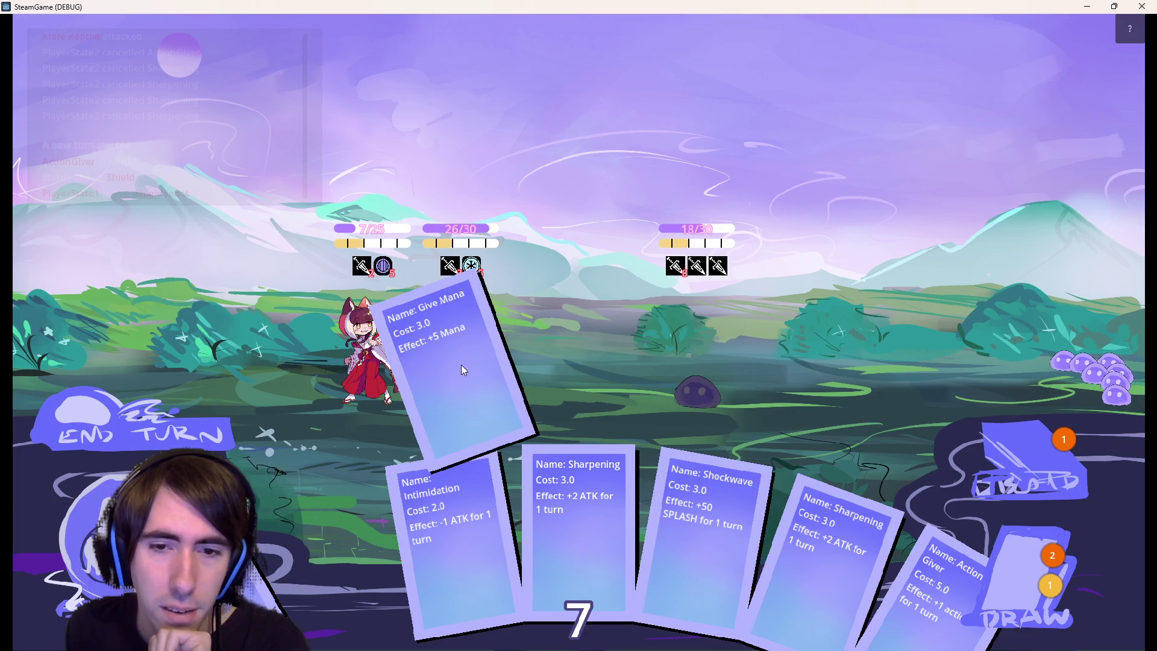
{"action": "left_click_drag", "start_coordinate": [461, 363], "coordinate": [363, 544]}
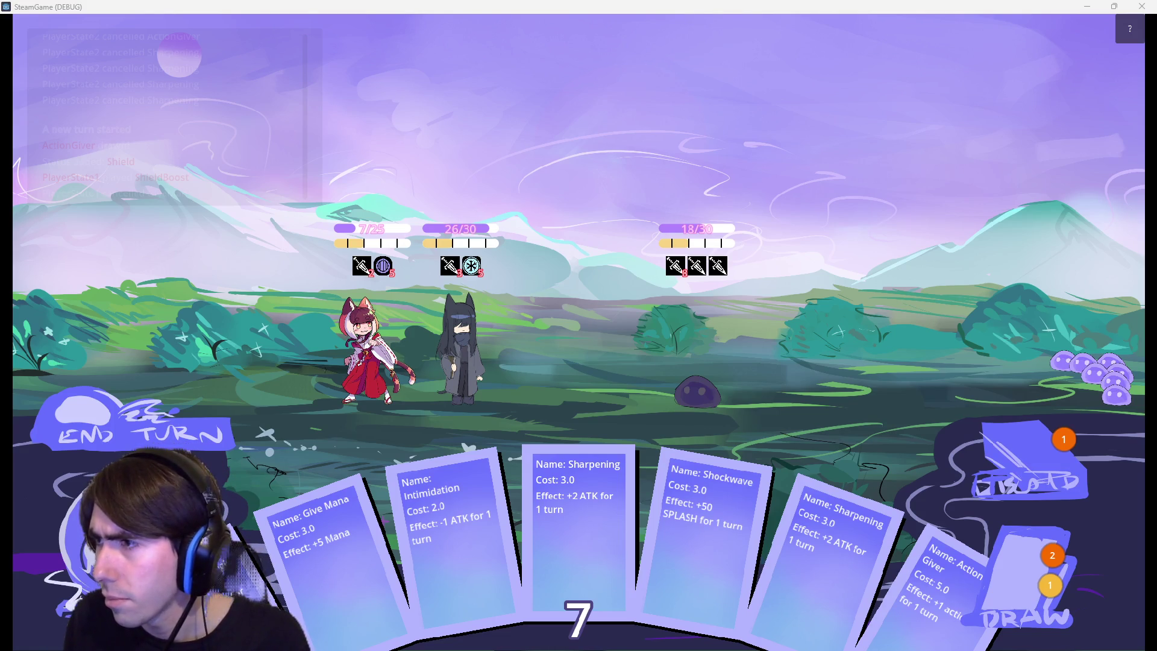
Bring the Darkest Dungeon search forward and show its image results.
{"action": "key", "text": "alt+Tab"}
{"action": "left_click_drag", "start_coordinate": [432, 103], "coordinate": [597, 129]}
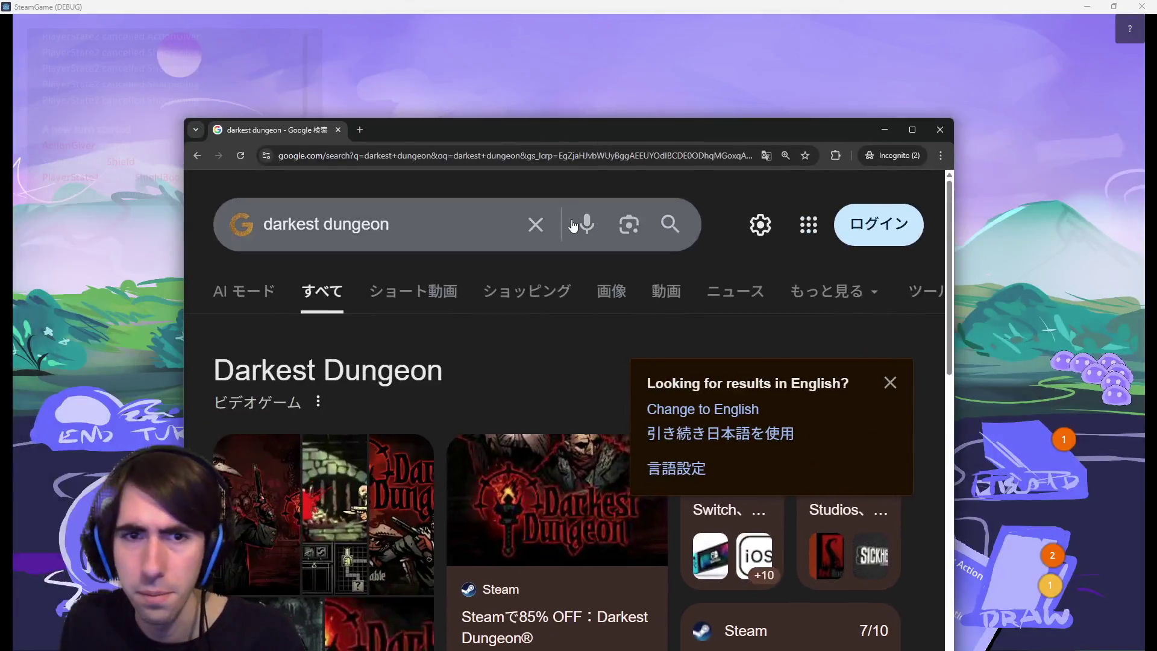
{"action": "left_click", "coordinate": [614, 289]}
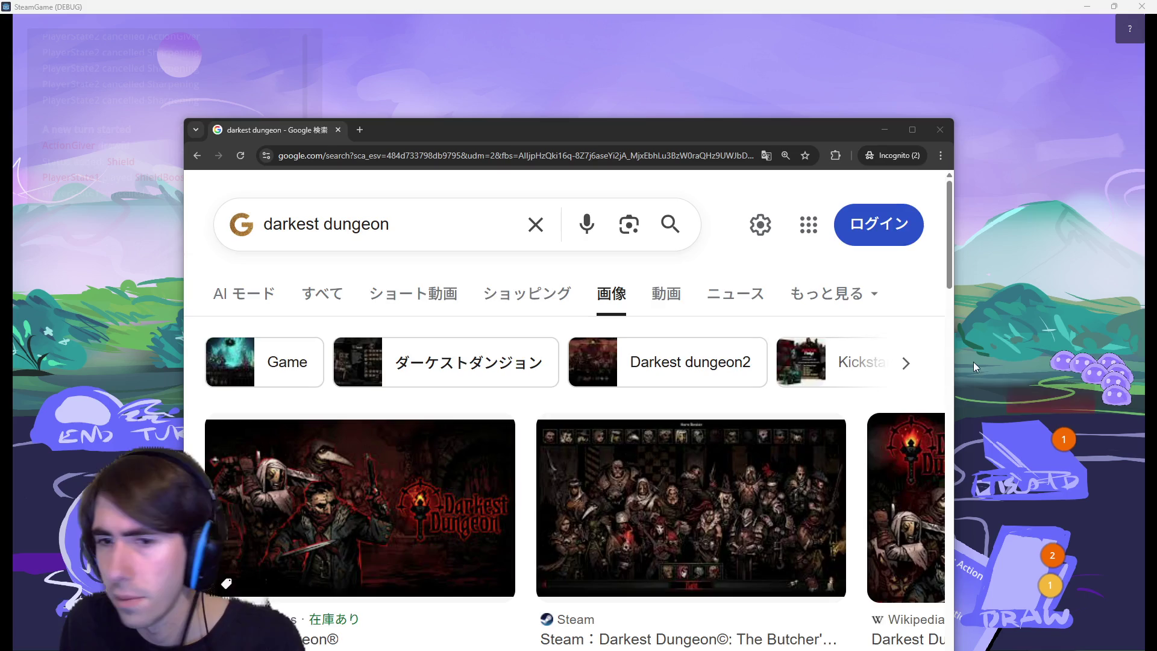
{"action": "scroll", "coordinate": [779, 360], "scroll_direction": "down", "scroll_amount": 4}
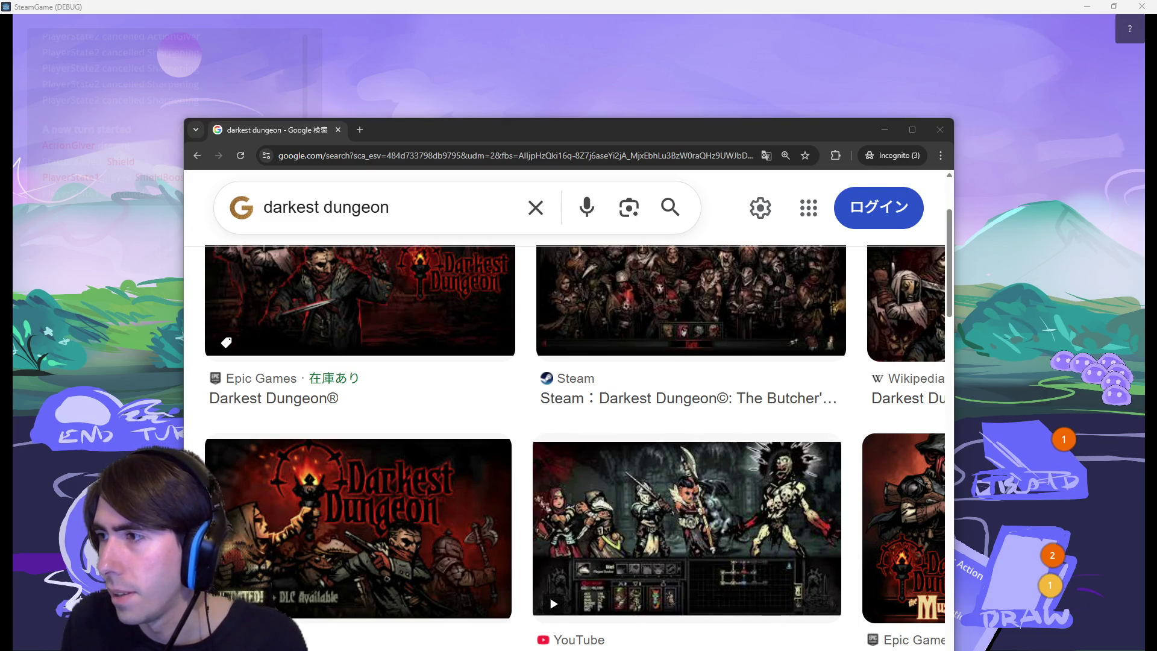
Maximize the browser, preview the Toledo Blade screenshot, and merge in the slay the spire search.
{"action": "mouse_move", "coordinate": [753, 155]}
{"action": "left_mouse_down"}
{"action": "mouse_move", "coordinate": [685, 17]}
{"action": "mouse_move", "coordinate": [607, 142]}
{"action": "left_mouse_up"}
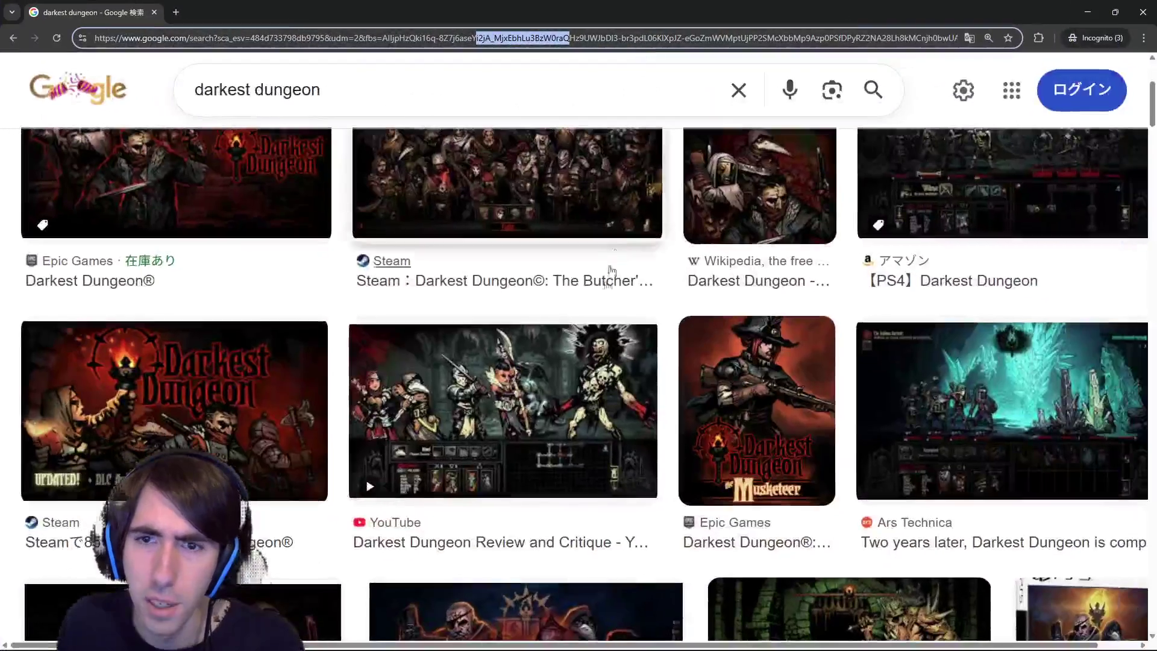
{"action": "scroll", "coordinate": [612, 273], "scroll_direction": "up", "scroll_amount": 3}
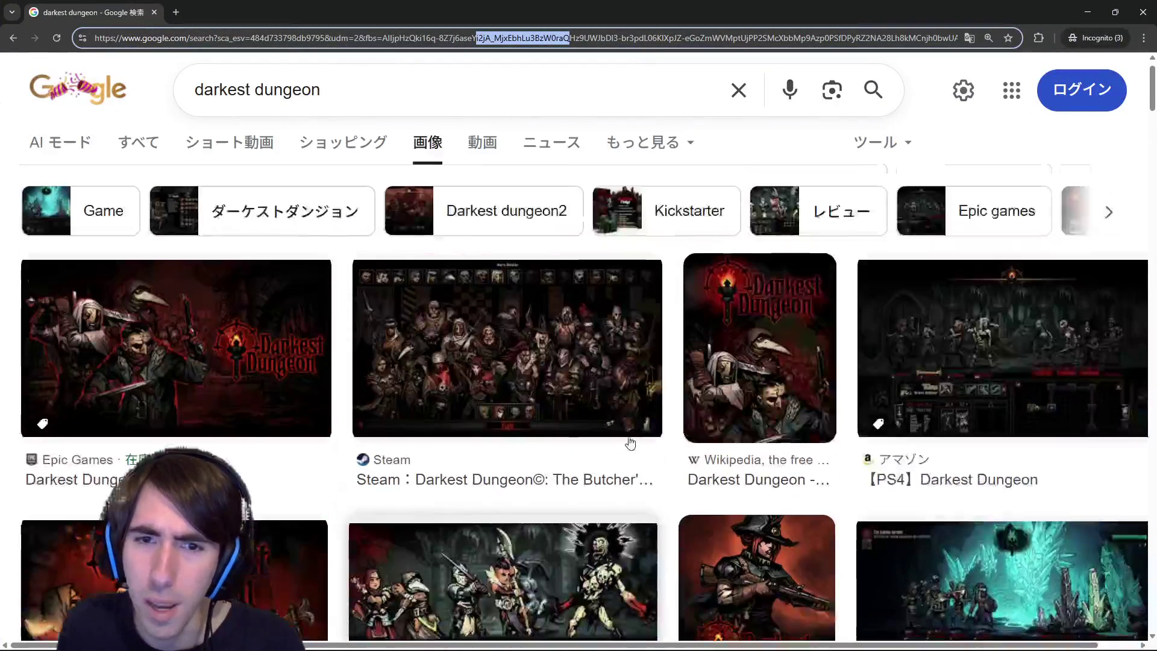
{"action": "scroll", "coordinate": [432, 369], "scroll_direction": "down", "scroll_amount": 4}
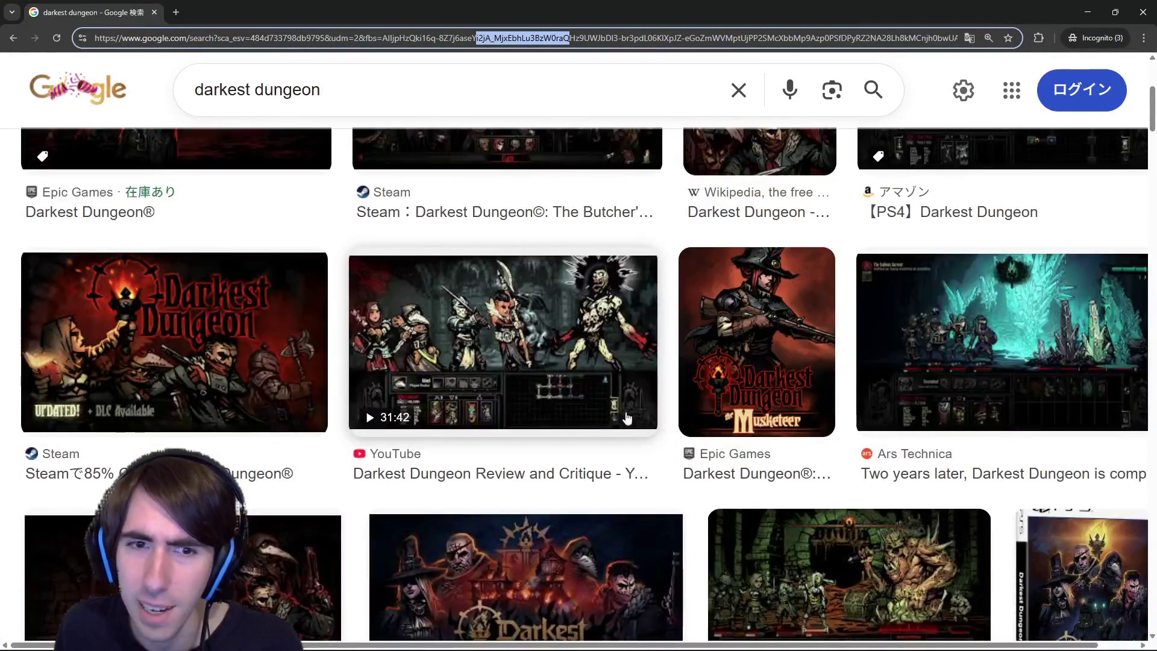
{"action": "scroll", "coordinate": [584, 407], "scroll_direction": "down", "scroll_amount": 2}
{"action": "left_click", "coordinate": [800, 314]}
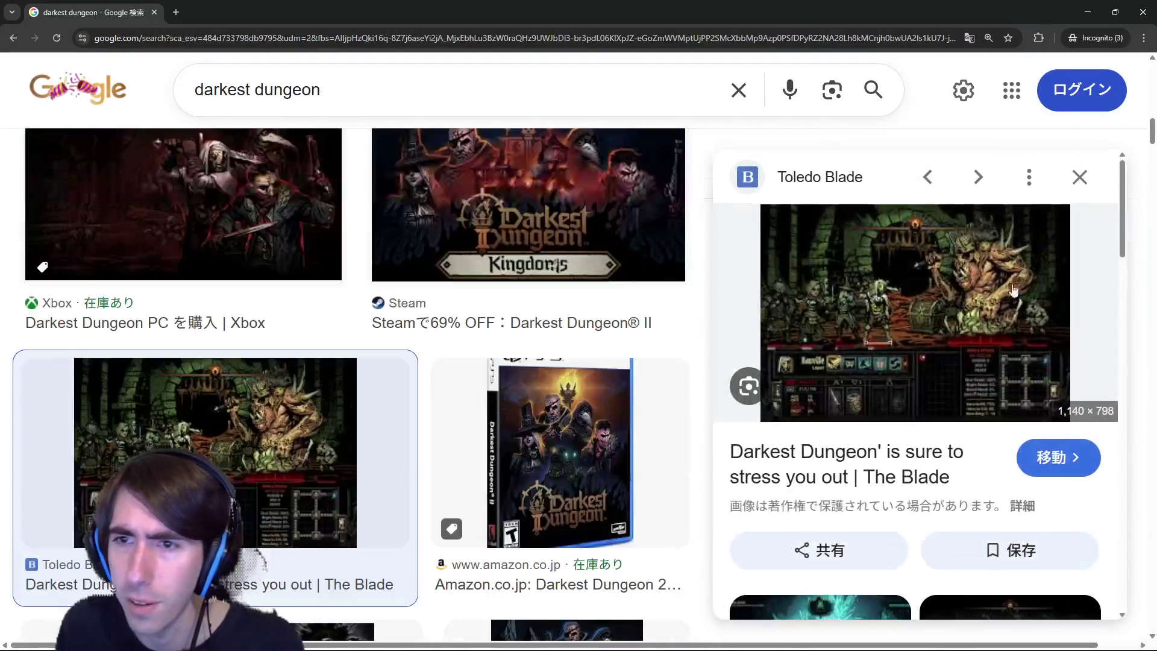
{"action": "mouse_move", "coordinate": [1156, 219]}
{"action": "left_mouse_down"}
{"action": "mouse_move", "coordinate": [920, 218]}
{"action": "mouse_move", "coordinate": [494, 158]}
{"action": "mouse_move", "coordinate": [258, 12]}
{"action": "left_mouse_up"}
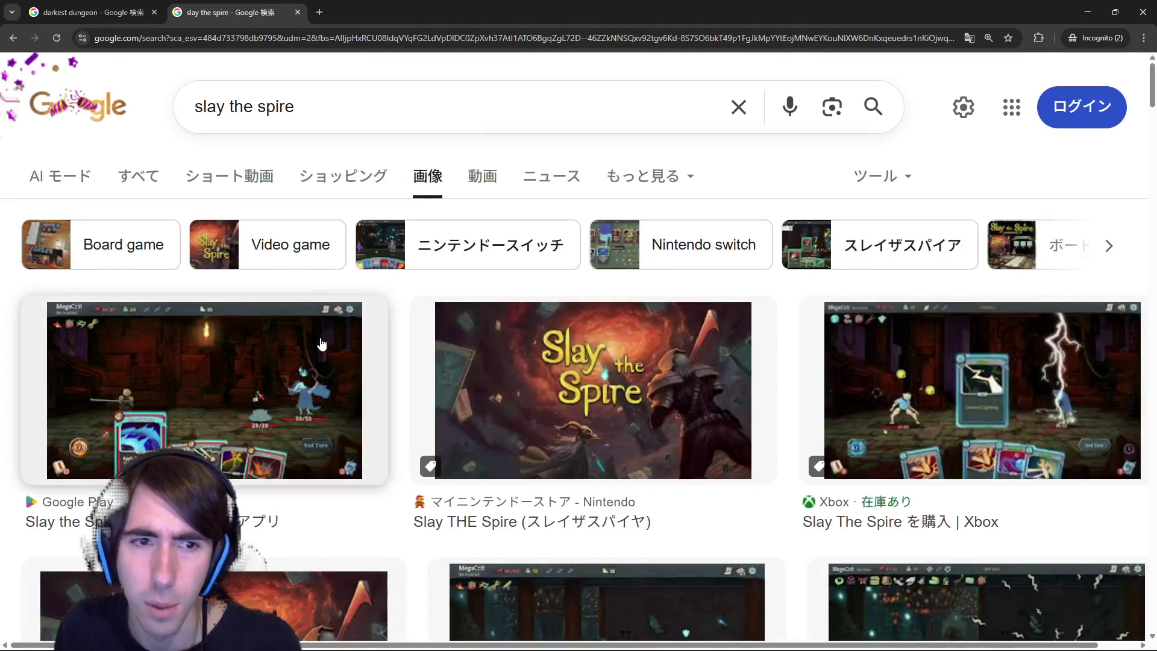
Preview the first Slay the Spire image, merge the chaos zero nightmare tab, and search 'chaos zero nightmare battles'.
{"action": "left_click", "coordinate": [181, 385]}
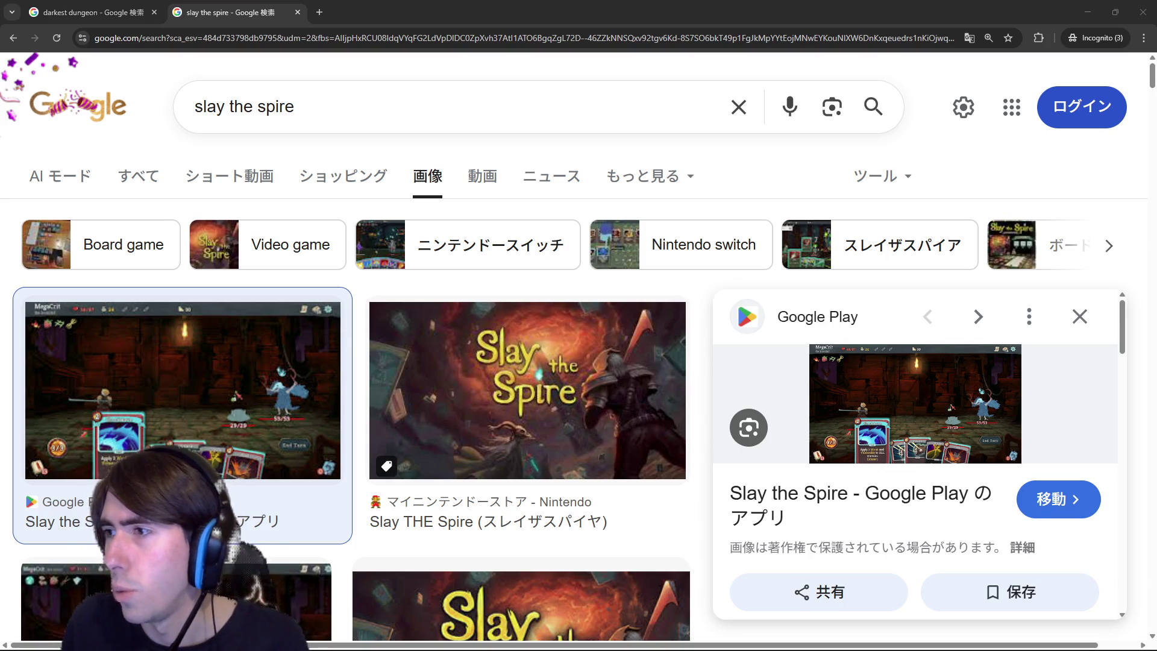
{"action": "mouse_move", "coordinate": [1156, 181]}
{"action": "left_mouse_down"}
{"action": "mouse_move", "coordinate": [619, 182]}
{"action": "mouse_move", "coordinate": [506, 35]}
{"action": "mouse_move", "coordinate": [386, 12]}
{"action": "left_mouse_up"}
{"action": "left_click", "coordinate": [452, 109]}
{"action": "type", "text": "battles"}
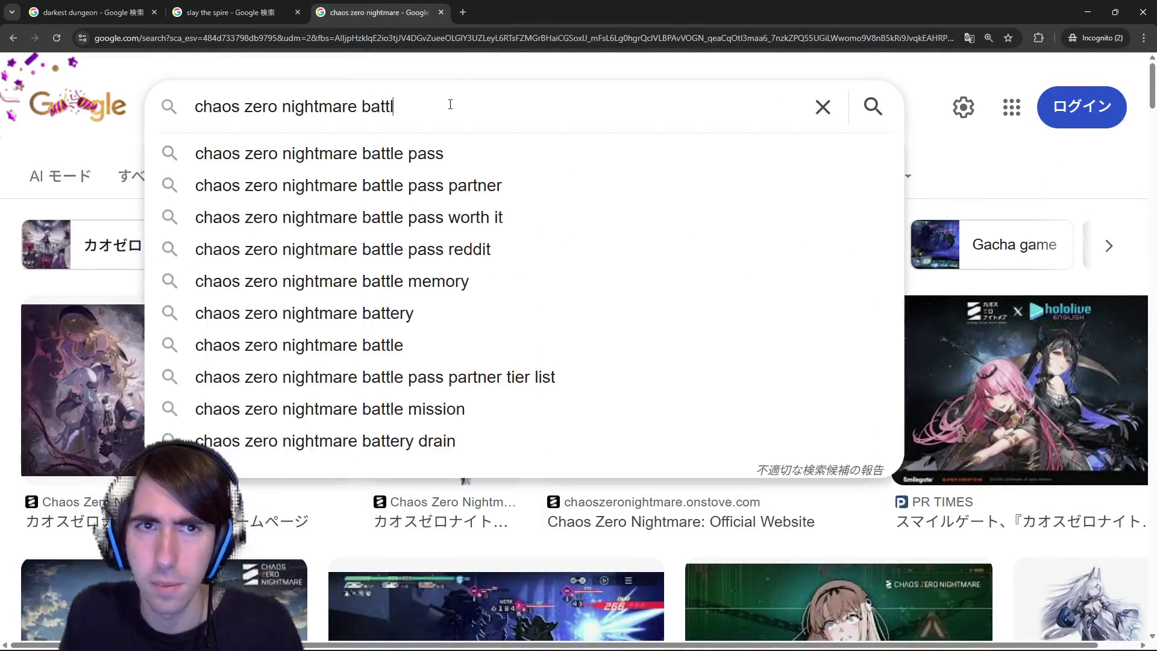
{"action": "key", "text": "Return"}
Preview the Polygon battle screenshot and then the Item Level Gaming combat screenshot.
{"action": "left_click", "coordinate": [729, 379]}
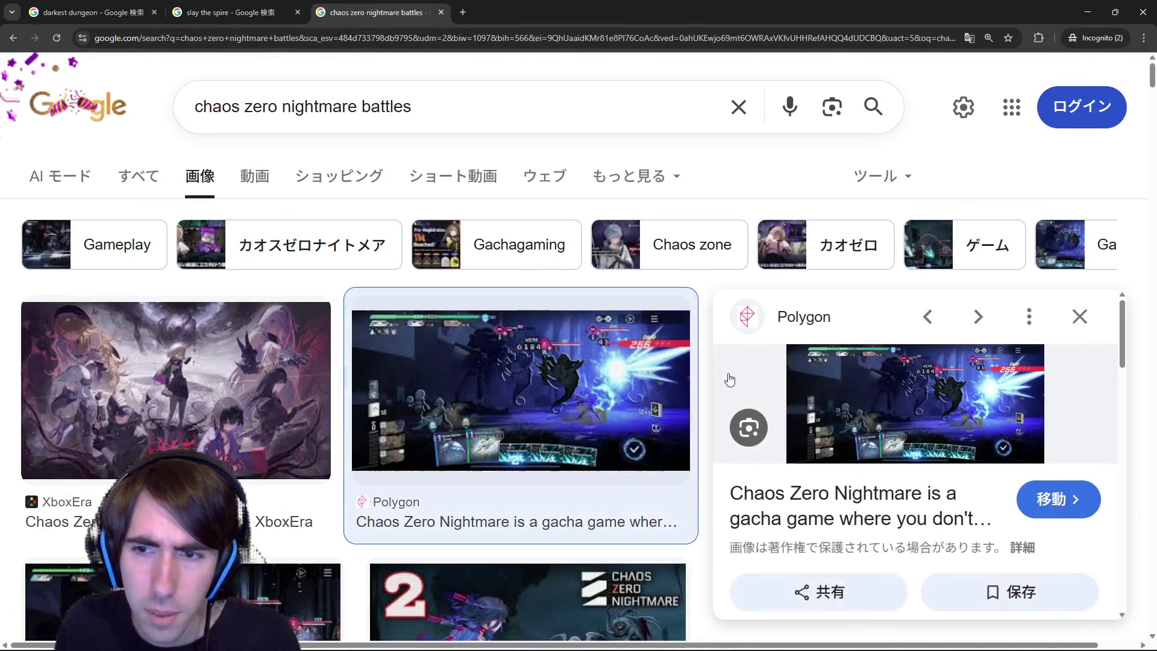
{"action": "scroll", "coordinate": [607, 423], "scroll_direction": "down", "scroll_amount": 10}
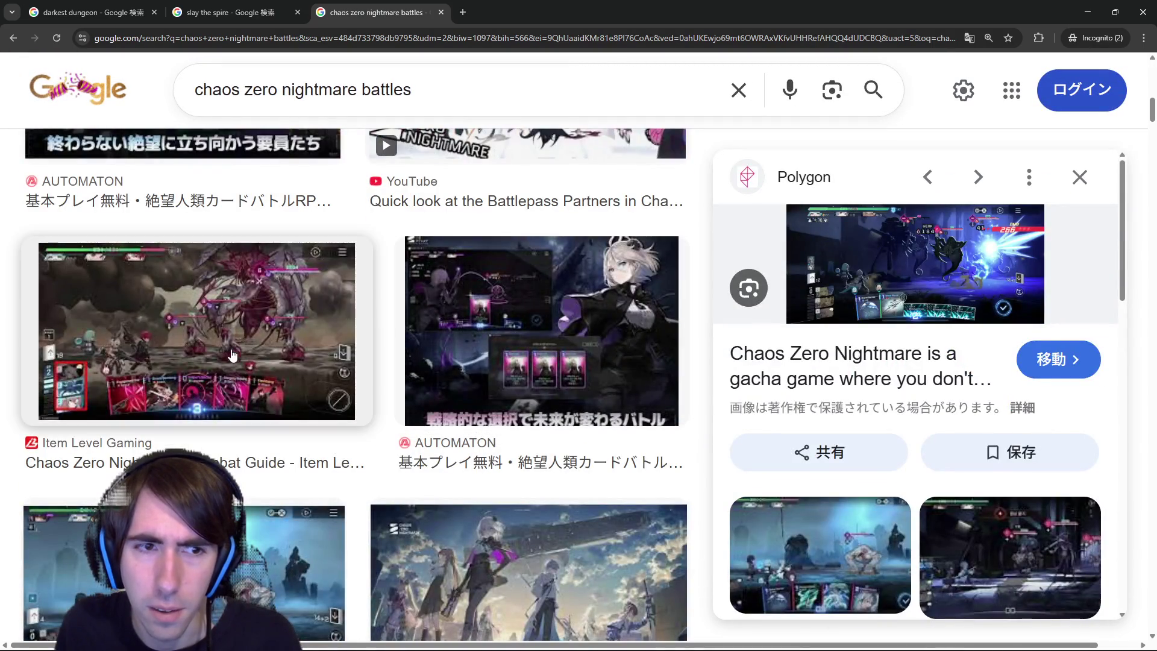
{"action": "left_click", "coordinate": [233, 356]}
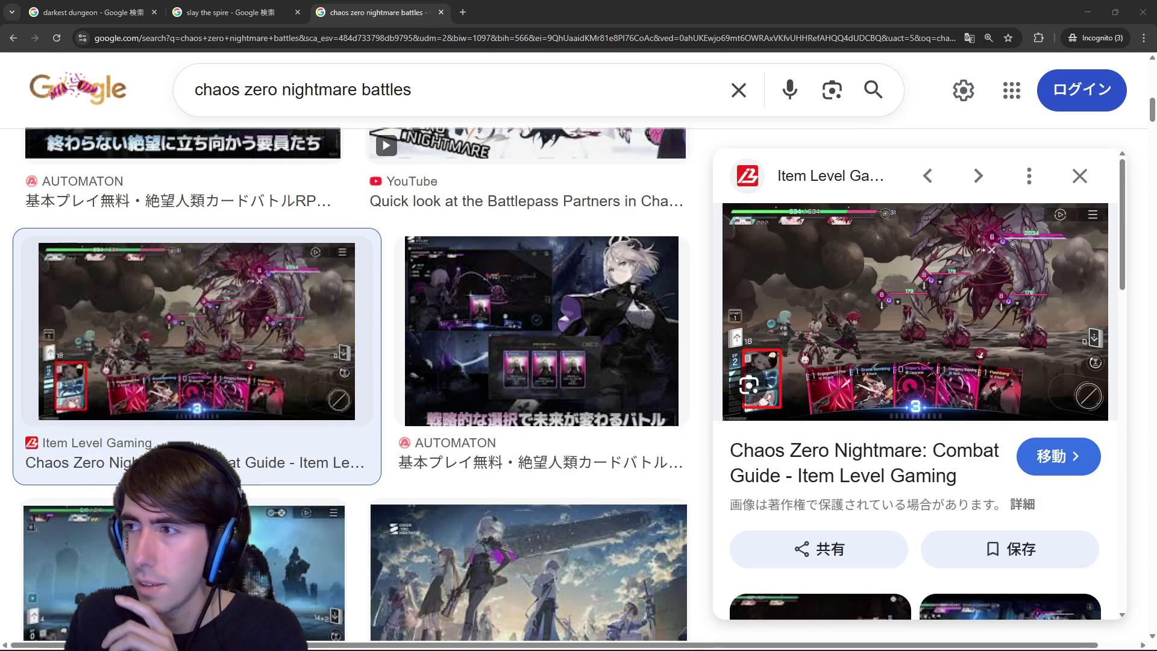
{"action": "key", "text": "alt+Tab"}
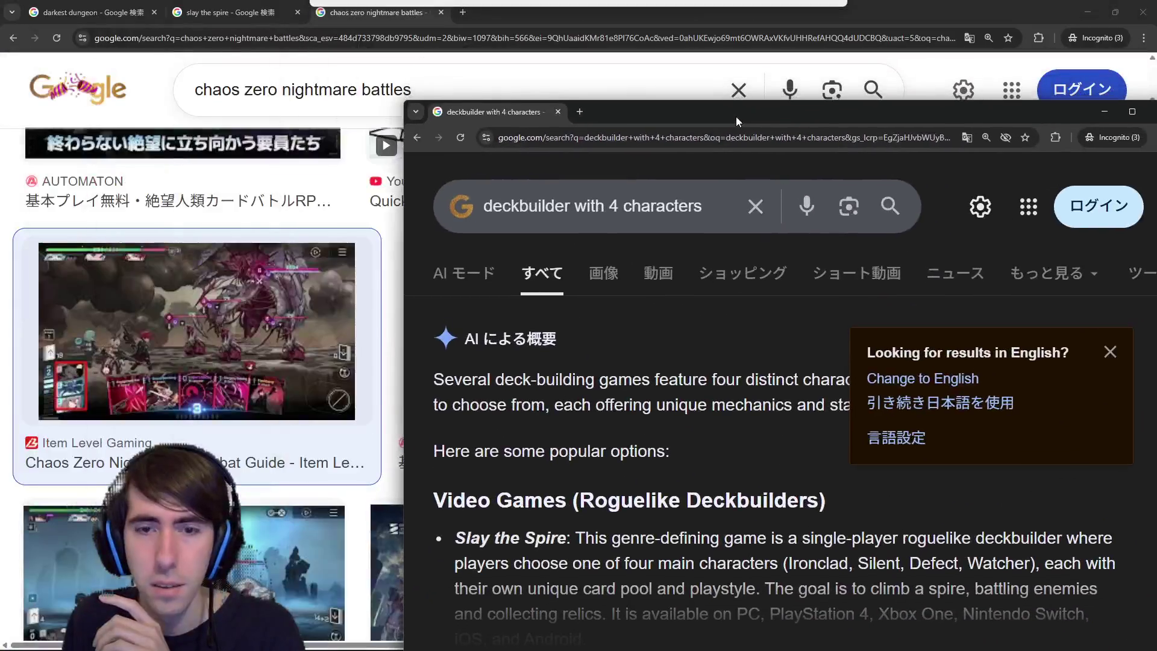
Merge the deckbuilder tab and show image results for 'deckbuilder obelisk'.
{"action": "left_click_drag", "start_coordinate": [501, 117], "coordinate": [542, 22]}
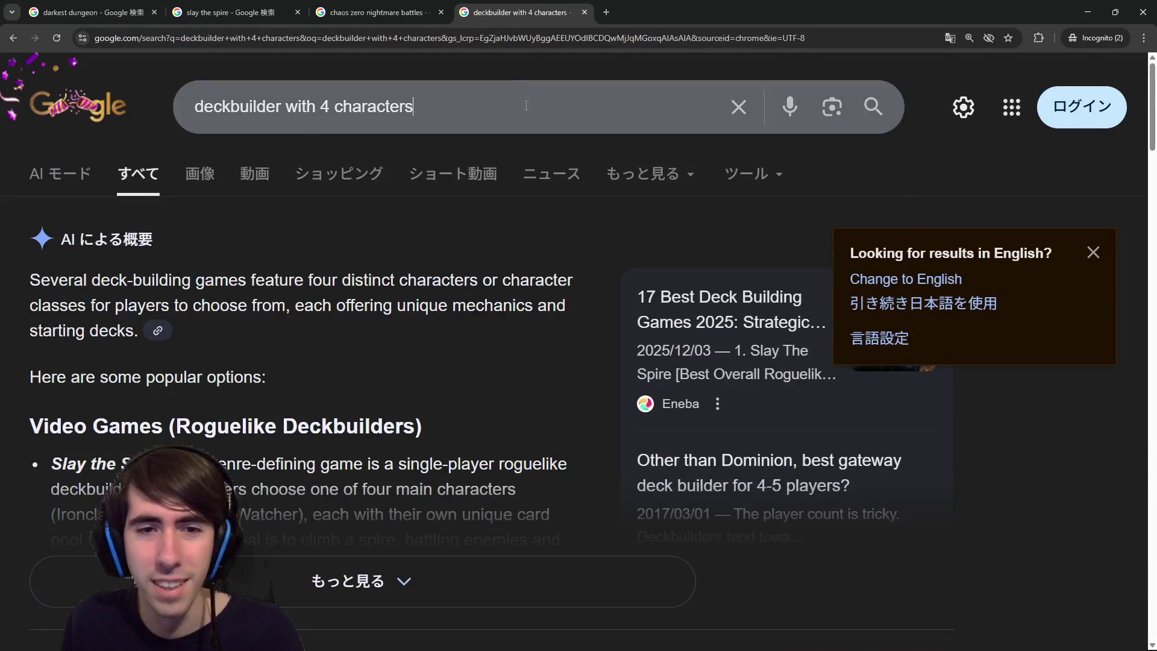
{"action": "left_click", "coordinate": [525, 99]}
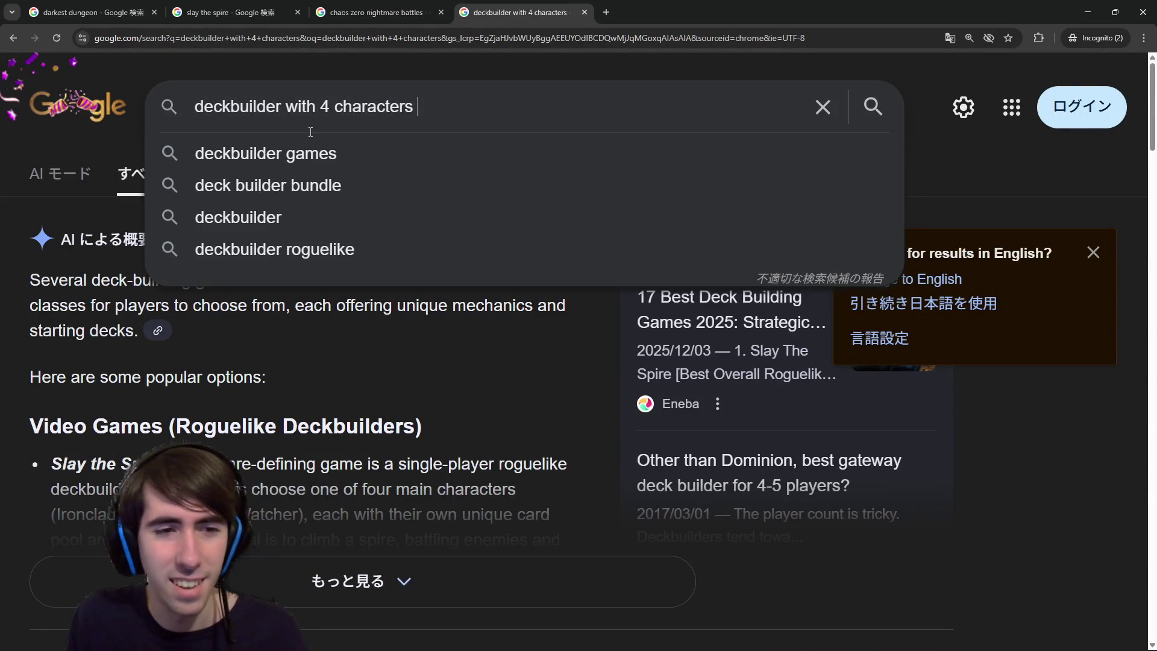
{"action": "type", "text": "obelisk"}
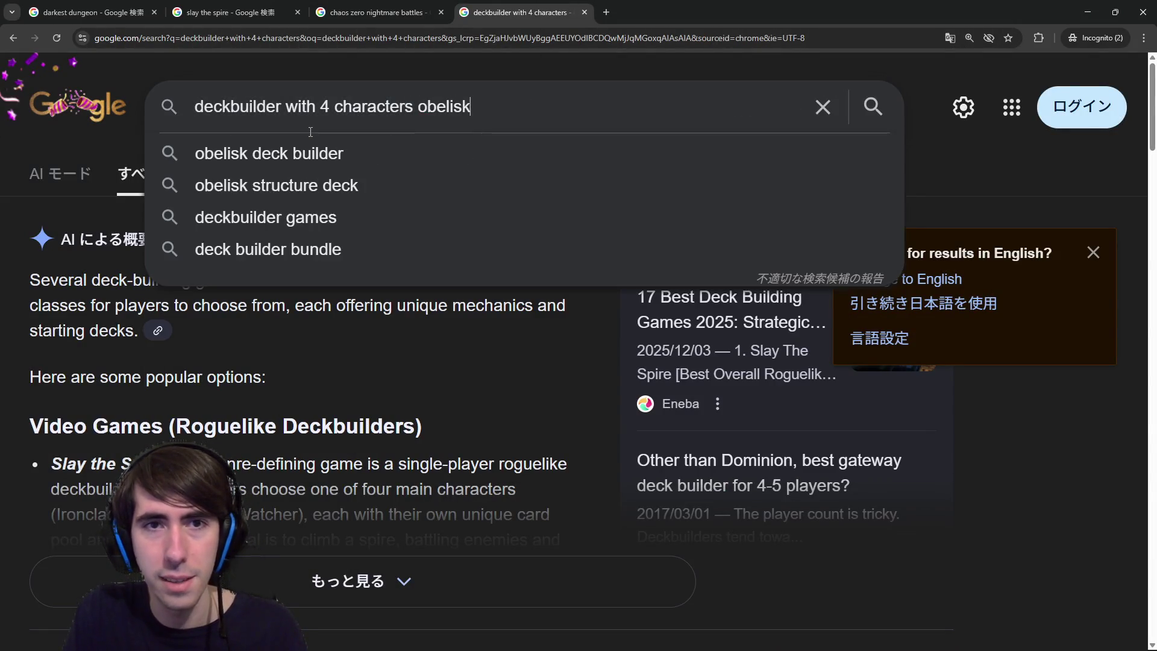
{"action": "key", "text": "ctrl+BackSpace"}
{"action": "key", "text": "ctrl+BackSpace"}
{"action": "key", "text": "ctrl+BackSpace"}
{"action": "key", "text": "Return"}
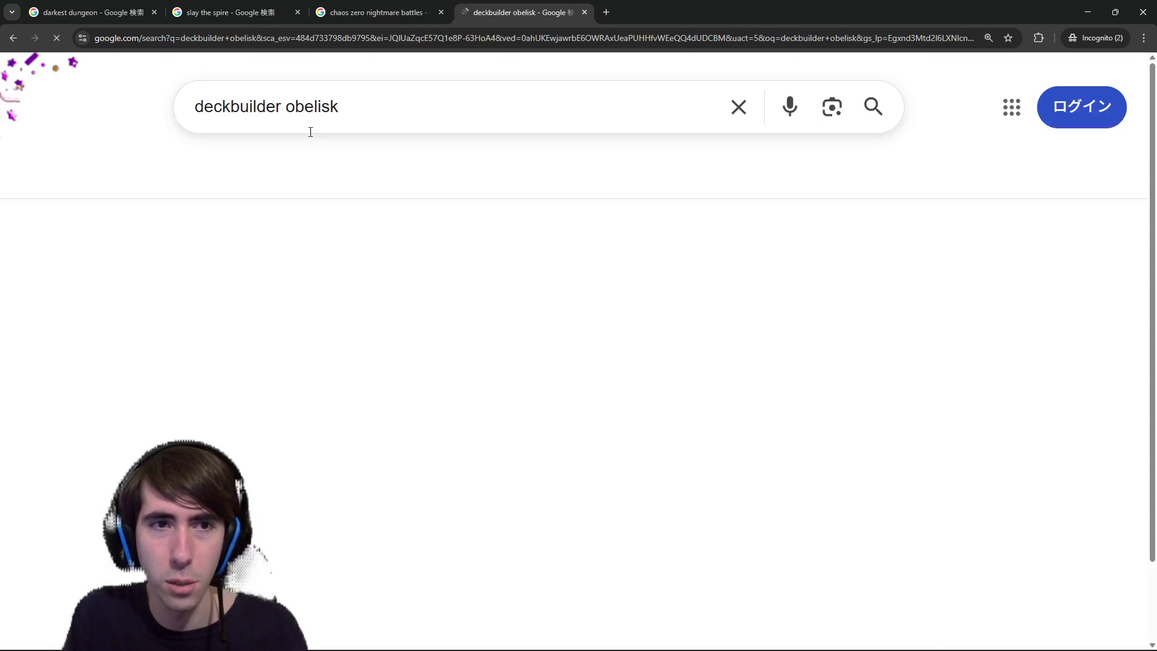
{"action": "left_click", "coordinate": [314, 176]}
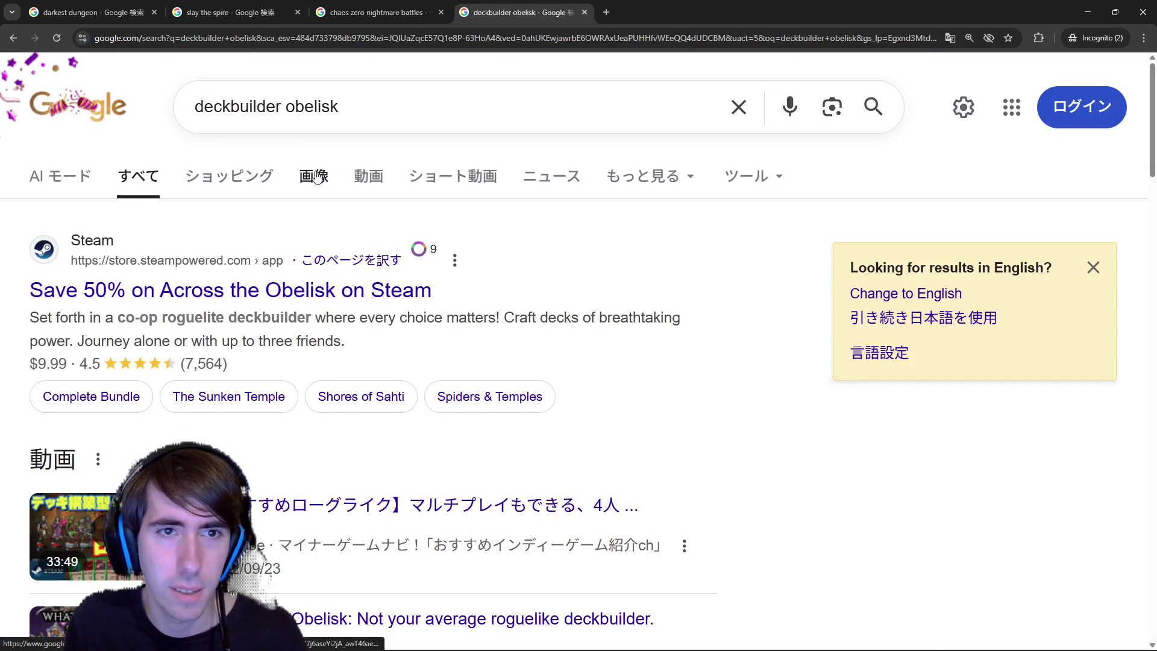
Search images for 'across the obelisk' and open the AUTOMATON battle screenshot full-size in a new tab.
{"action": "double_click", "coordinate": [247, 106]}
{"action": "type", "text": "across the"}
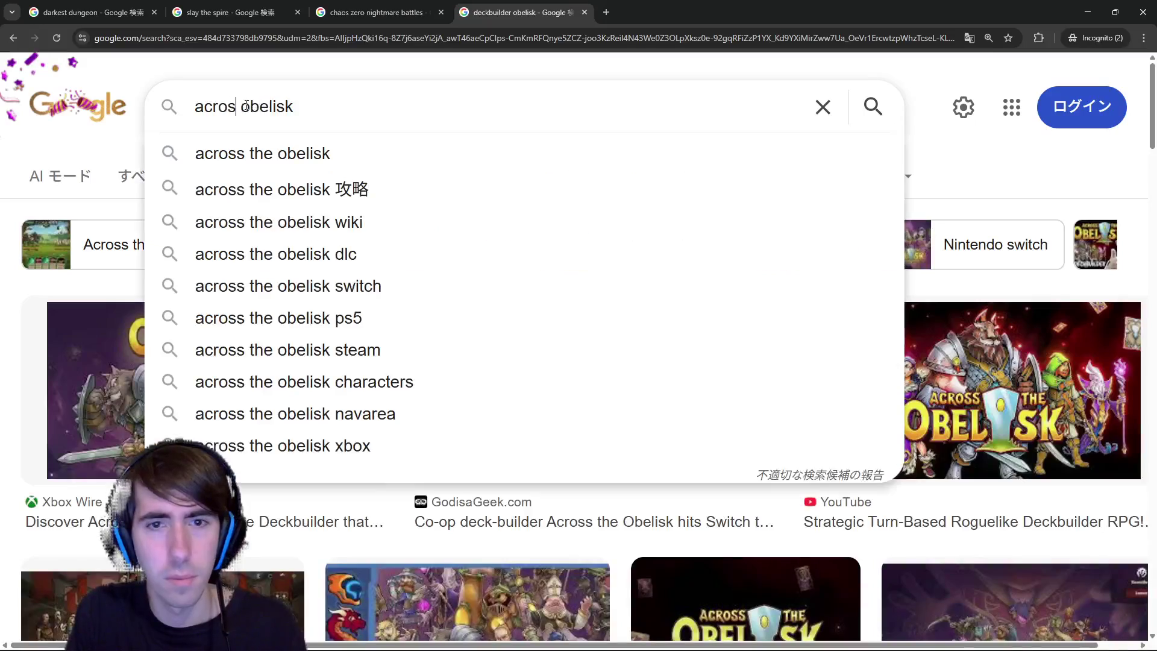
{"action": "key", "text": "Return"}
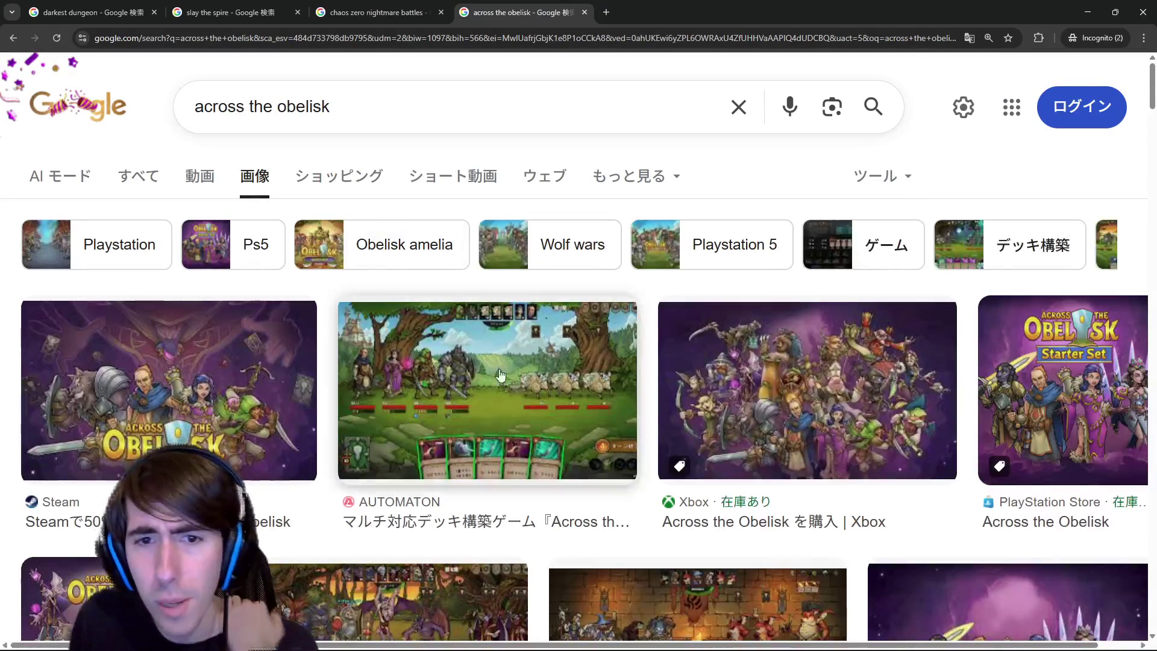
{"action": "left_click", "coordinate": [524, 389]}
{"action": "right_click", "coordinate": [879, 394]}
{"action": "left_click", "coordinate": [969, 246]}
{"action": "left_click", "coordinate": [681, 6]}
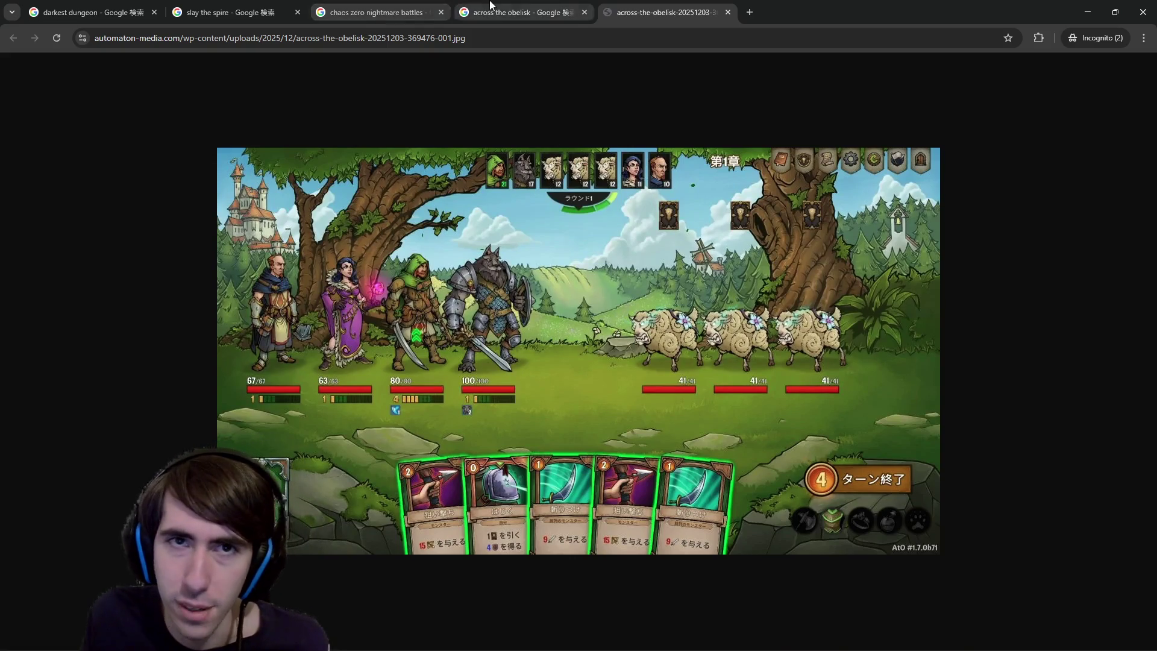
Search images for 'across the obelisk resistances' and open the Steam Community status guide image in a new tab.
{"action": "left_click", "coordinate": [518, 13]}
{"action": "left_click", "coordinate": [495, 98]}
{"action": "type", "text": "resistances"}
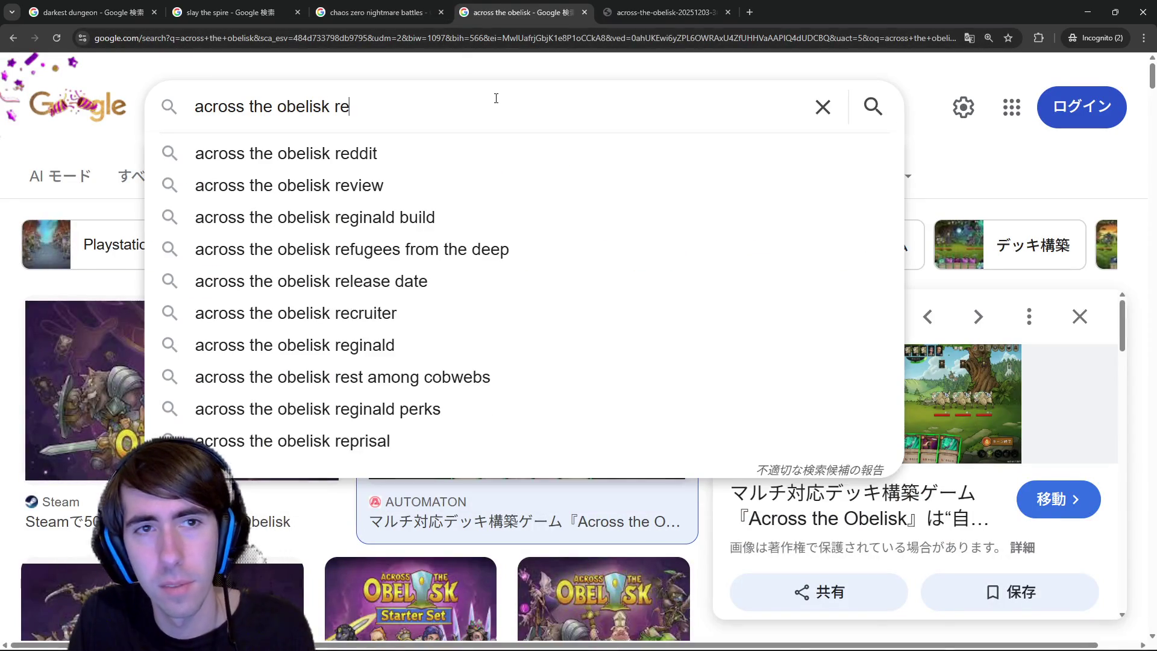
{"action": "key", "text": "Return"}
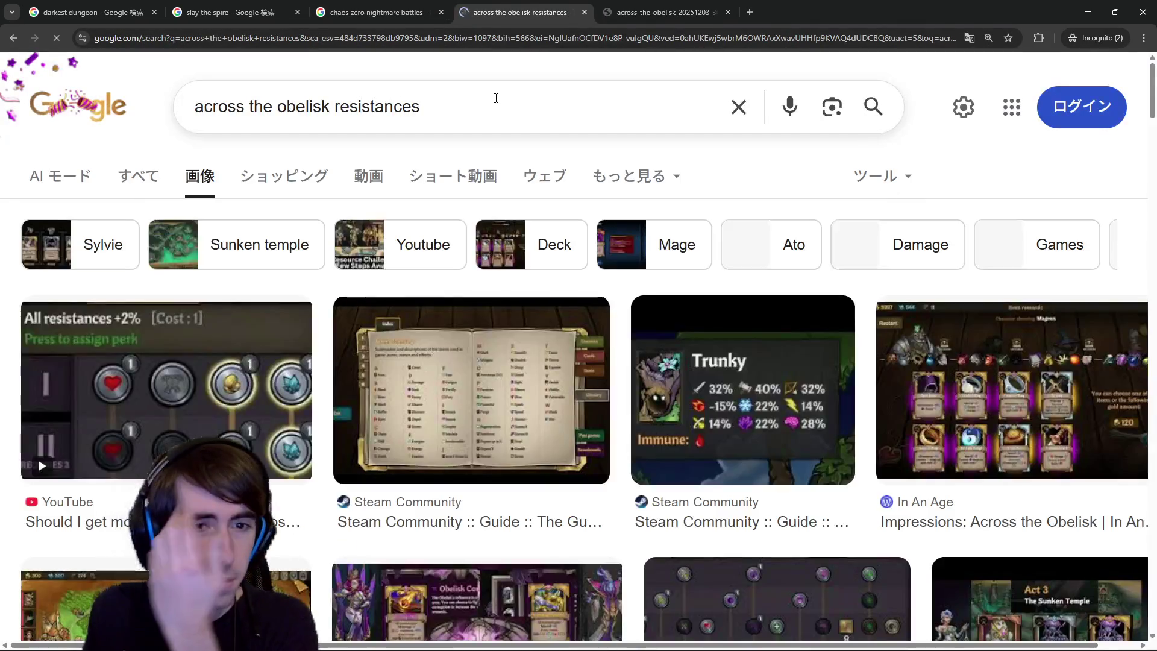
{"action": "left_click", "coordinate": [476, 335]}
{"action": "right_click", "coordinate": [876, 395]}
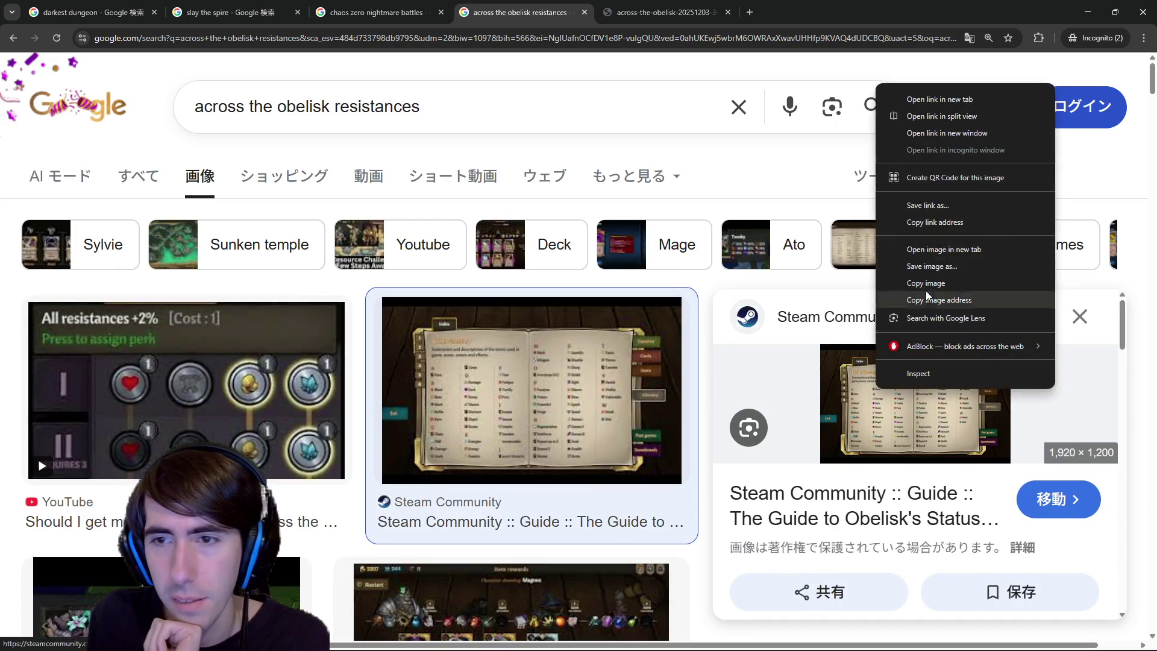
{"action": "left_click", "coordinate": [939, 250]}
{"action": "left_click", "coordinate": [794, 6]}
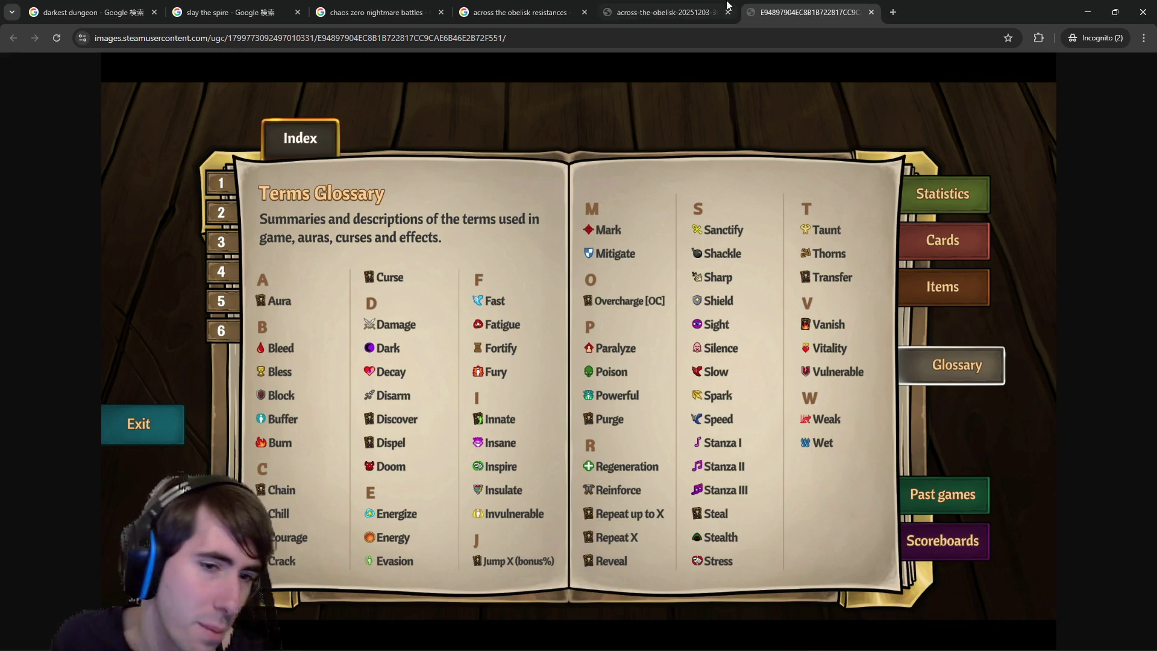
Back in the resistances image results, open the Trunky resistance-stats image in its own tab.
{"action": "mouse_move", "coordinate": [708, 5]}
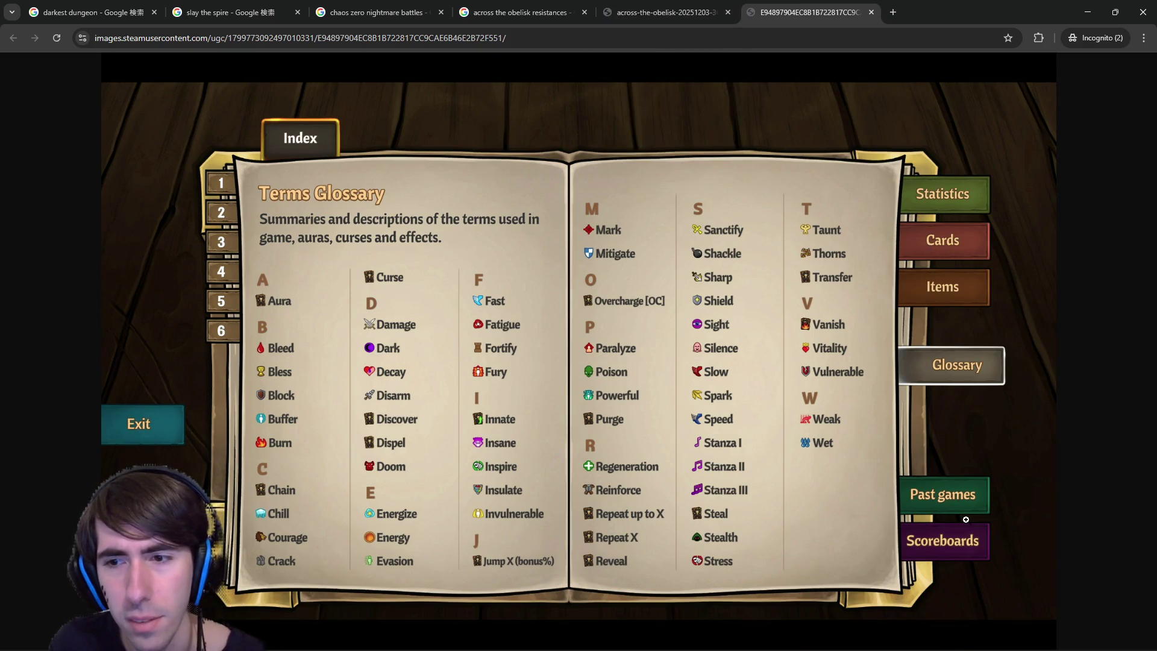
{"action": "left_click", "coordinate": [663, 12]}
{"action": "left_click", "coordinate": [518, 12]}
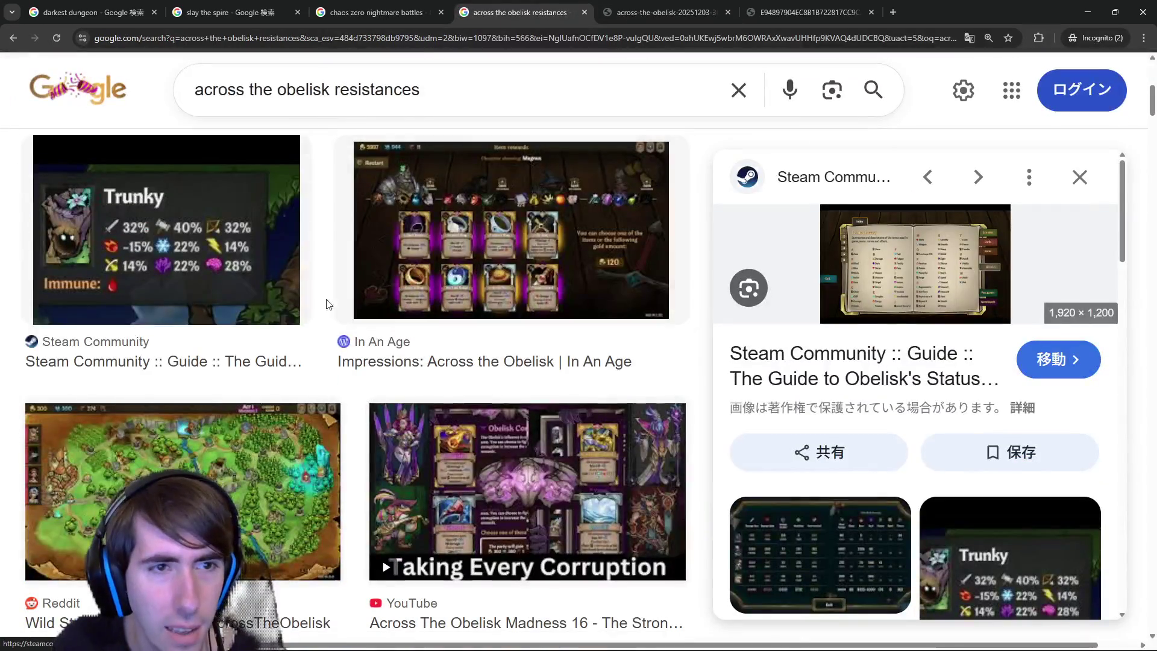
{"action": "left_click", "coordinate": [224, 265]}
{"action": "right_click", "coordinate": [853, 308]}
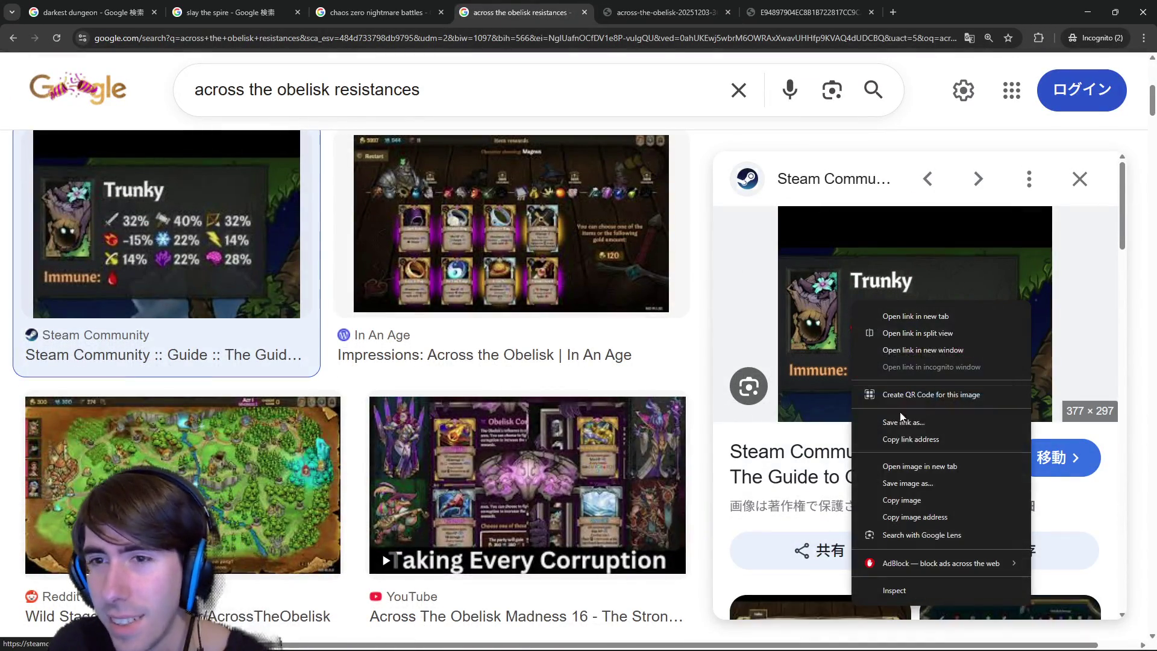
{"action": "left_click", "coordinate": [904, 466]}
{"action": "left_click", "coordinate": [946, 12]}
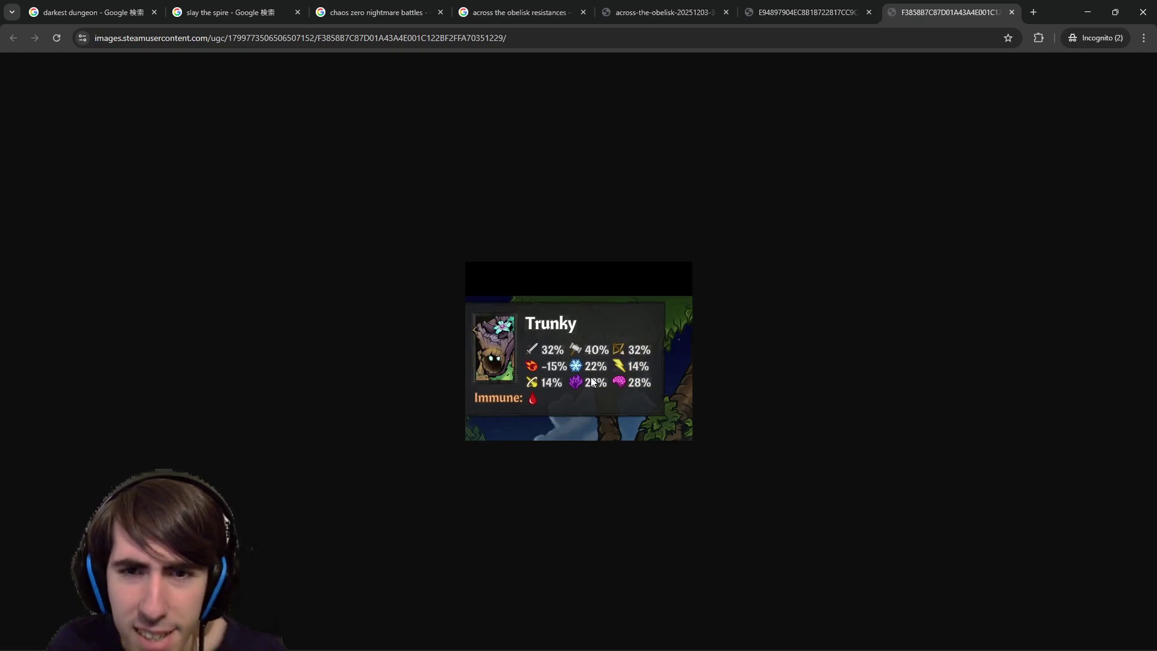
Zoom the Trunky image page to 300% to read its resistances, then minimize Chrome.
{"action": "scroll", "coordinate": [613, 451], "scroll_direction": "up", "scroll_amount": 7, "text": "ctrl"}
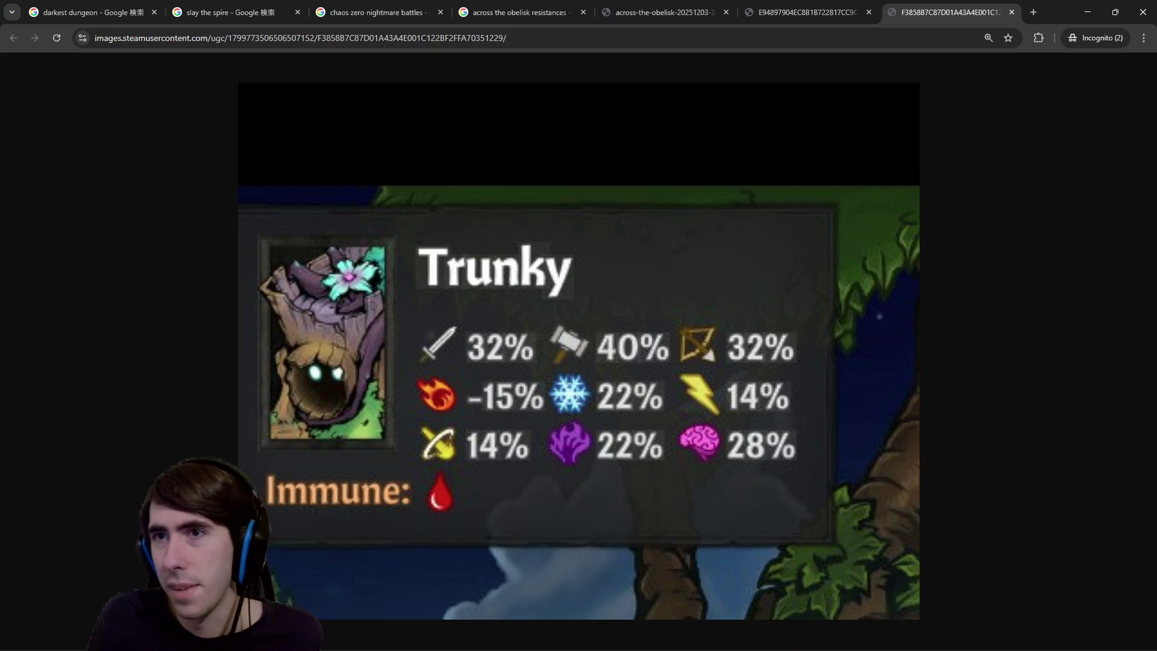
{"action": "left_click", "coordinate": [1087, 12]}
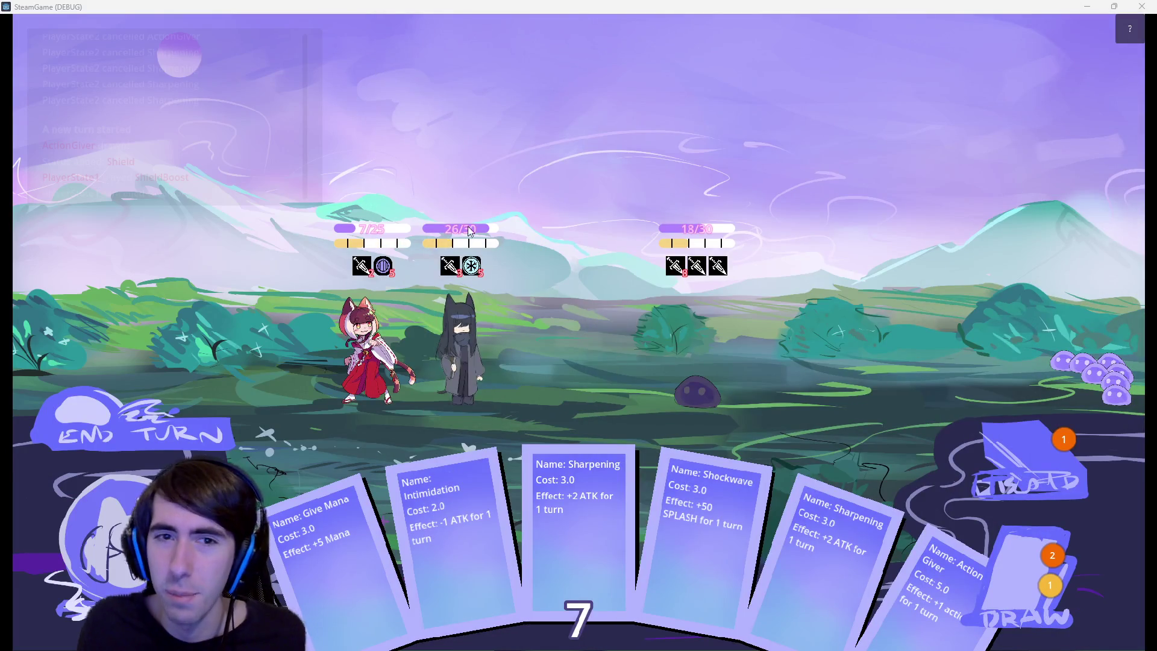
Inspect the status-effect icons above the party characters and the slime in the battle.
{"action": "mouse_move", "coordinate": [444, 272]}
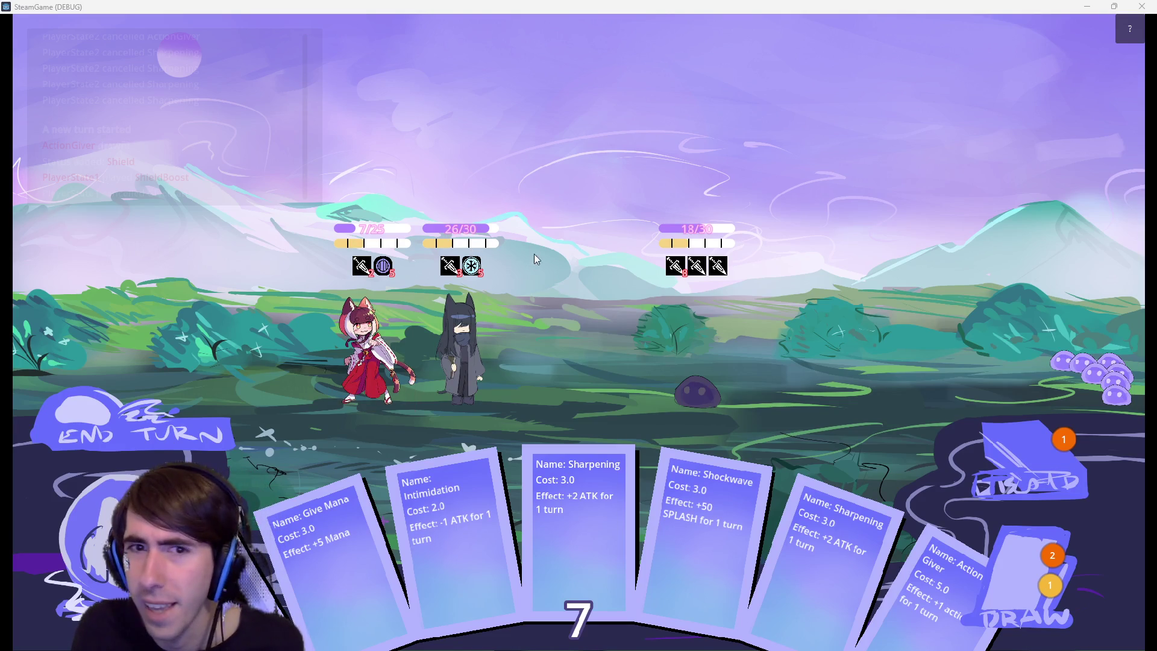
{"action": "mouse_move", "coordinate": [482, 273]}
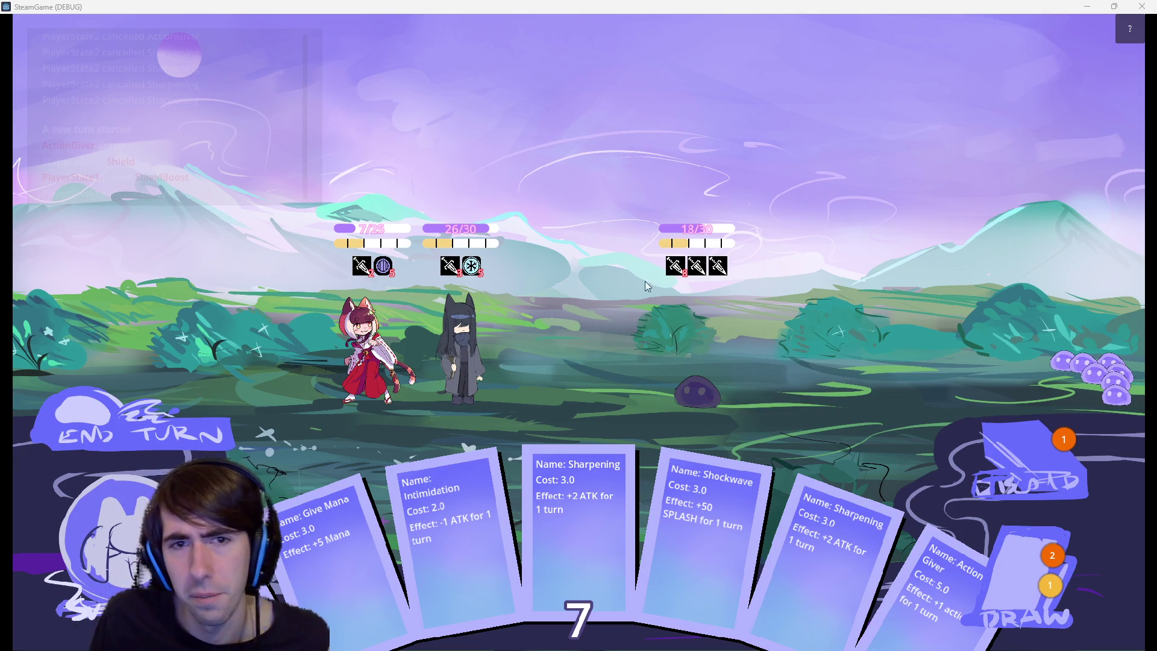
{"action": "mouse_move", "coordinate": [678, 271]}
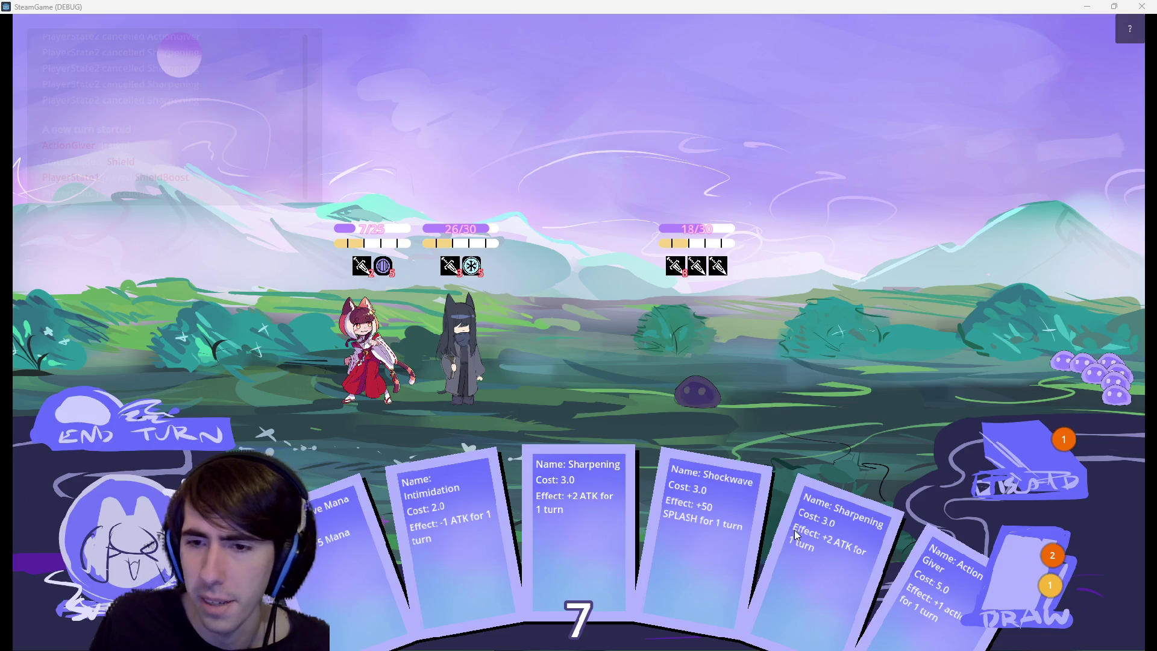
Shield the dark-haired character with Shield Boost, play a Sharpening card, then end the turn.
{"action": "left_click", "coordinate": [1004, 574]}
{"action": "mouse_move", "coordinate": [280, 537]}
{"action": "left_mouse_down"}
{"action": "mouse_move", "coordinate": [349, 348]}
{"action": "mouse_move", "coordinate": [422, 374]}
{"action": "left_mouse_up"}
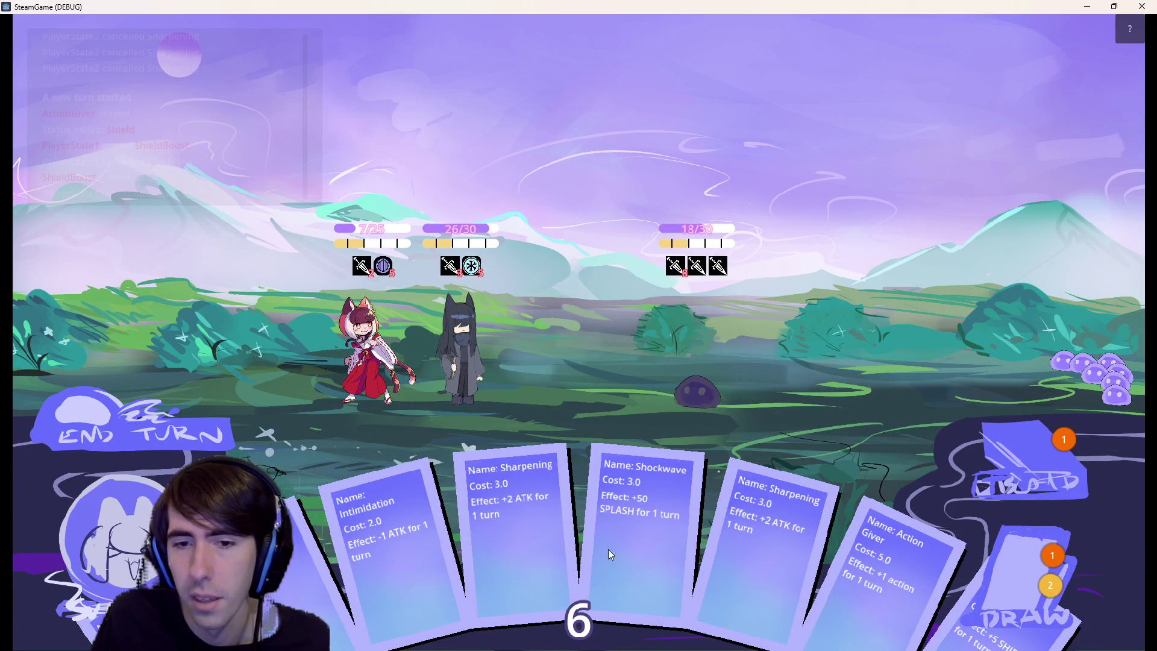
{"action": "mouse_move", "coordinate": [290, 594]}
{"action": "left_mouse_down"}
{"action": "mouse_move", "coordinate": [509, 400]}
{"action": "mouse_move", "coordinate": [481, 380]}
{"action": "left_mouse_up"}
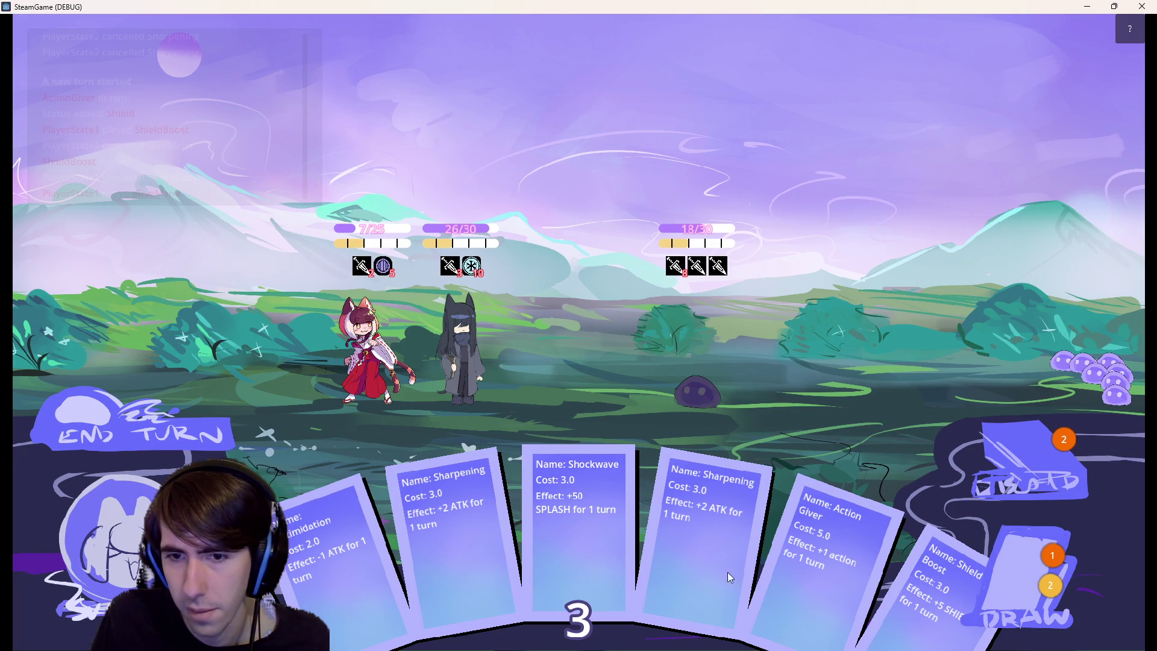
{"action": "left_click_drag", "start_coordinate": [708, 562], "coordinate": [465, 388]}
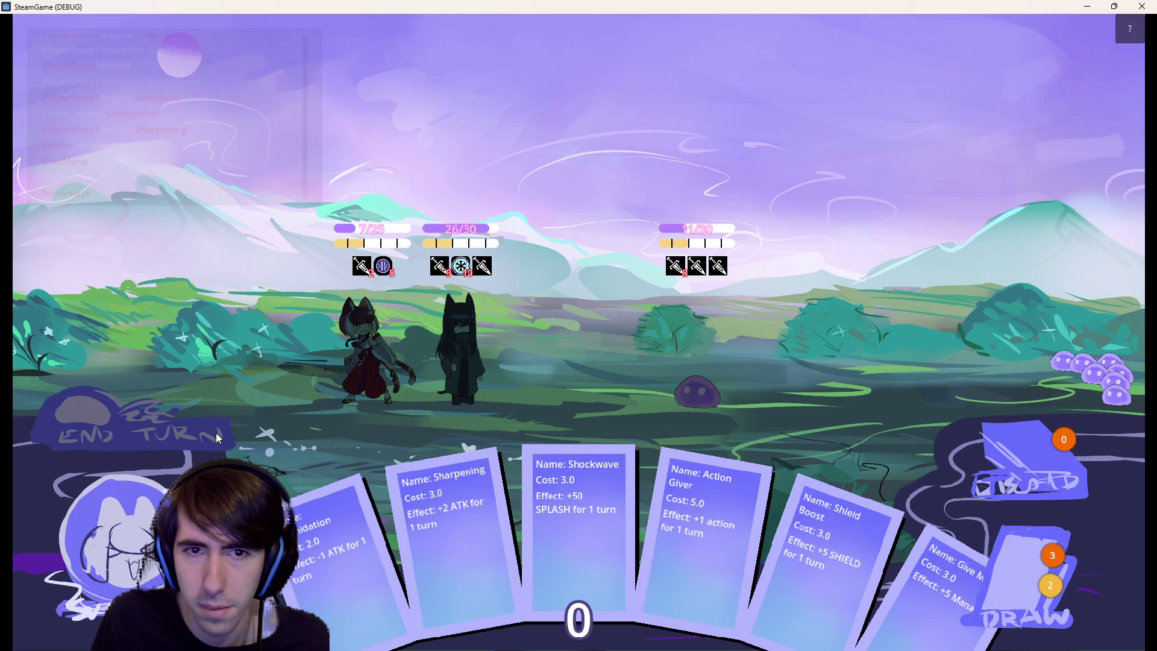
{"action": "left_click", "coordinate": [217, 434]}
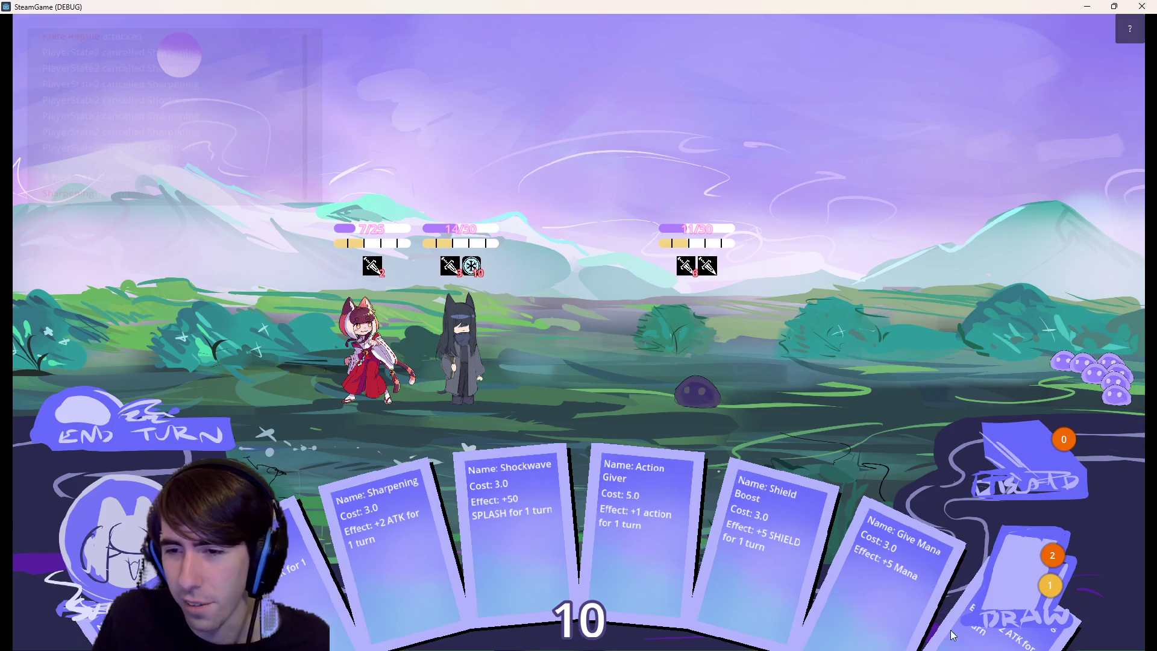
Over the next turns play Give Mana and Shield Boost, then give the red-hooded character +2 ATK with Sharpening.
{"action": "mouse_move", "coordinate": [890, 598]}
{"action": "left_mouse_down"}
{"action": "mouse_move", "coordinate": [671, 442]}
{"action": "mouse_move", "coordinate": [479, 367]}
{"action": "left_mouse_up"}
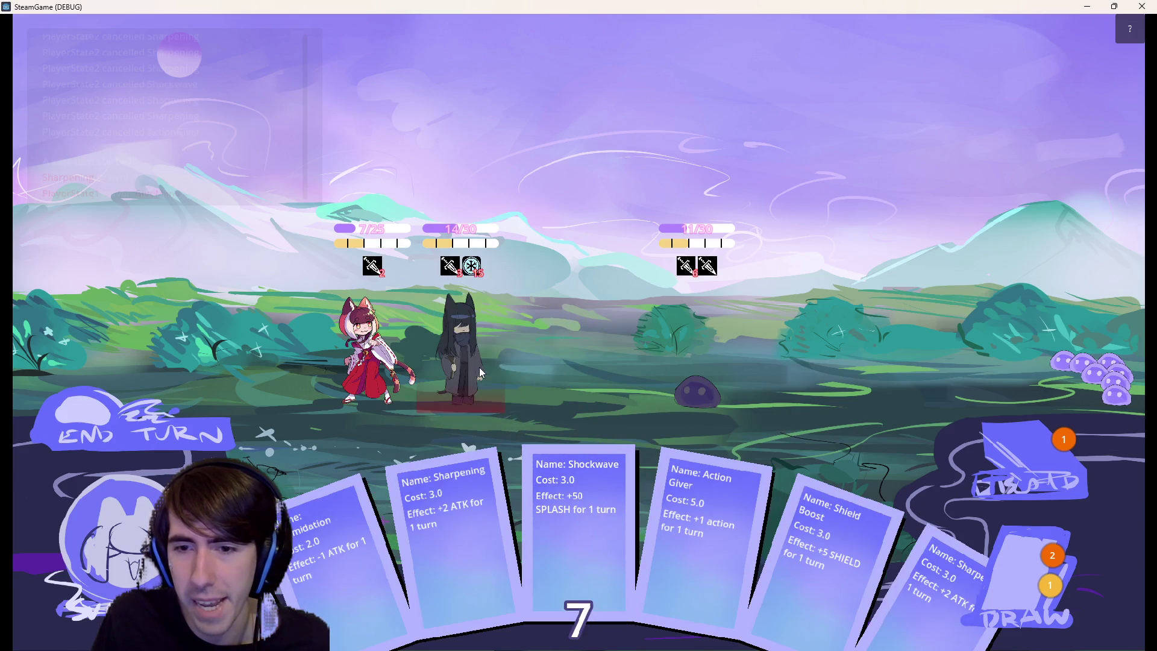
{"action": "mouse_move", "coordinate": [830, 553]}
{"action": "left_mouse_down"}
{"action": "mouse_move", "coordinate": [367, 339]}
{"action": "mouse_move", "coordinate": [339, 315]}
{"action": "left_mouse_up"}
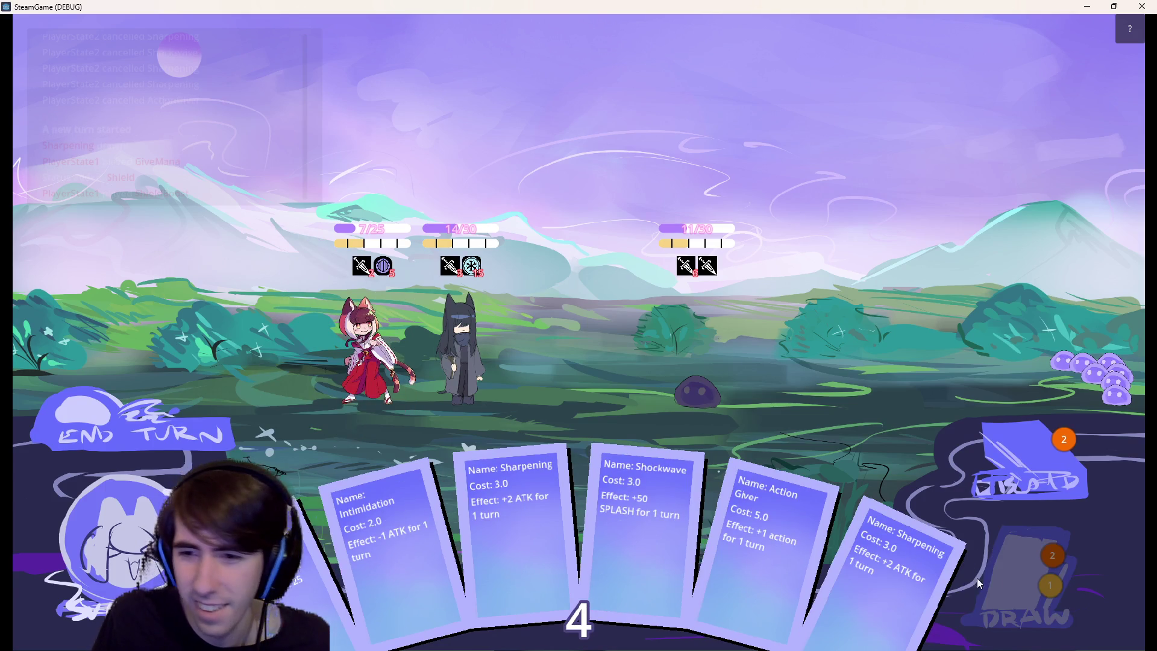
{"action": "left_click", "coordinate": [1010, 578]}
{"action": "mouse_move", "coordinate": [941, 587]}
{"action": "left_mouse_down"}
{"action": "mouse_move", "coordinate": [545, 348]}
{"action": "mouse_move", "coordinate": [903, 573]}
{"action": "mouse_move", "coordinate": [685, 398]}
{"action": "mouse_move", "coordinate": [481, 317]}
{"action": "left_mouse_up"}
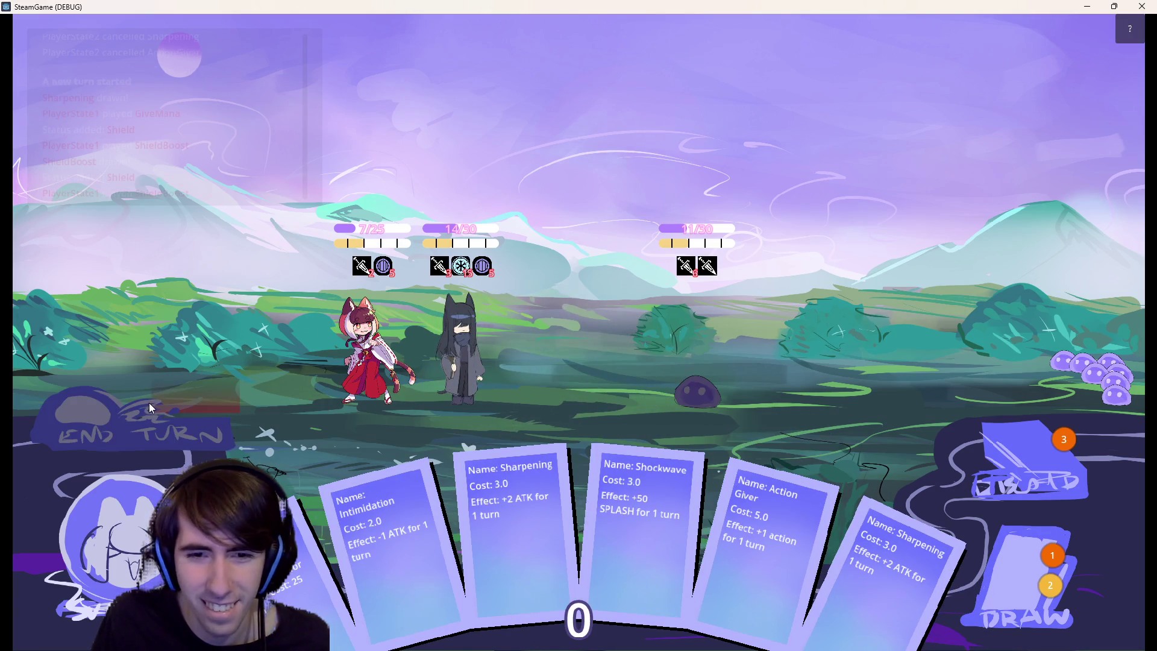
{"action": "left_click", "coordinate": [157, 425]}
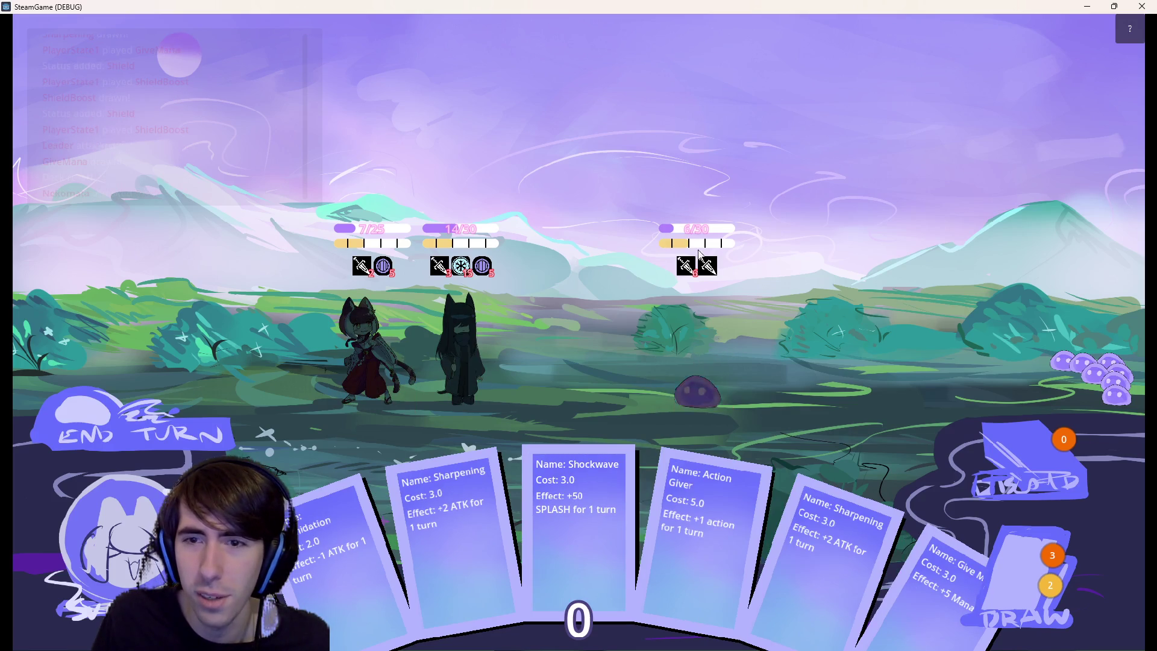
{"action": "left_click", "coordinate": [212, 432]}
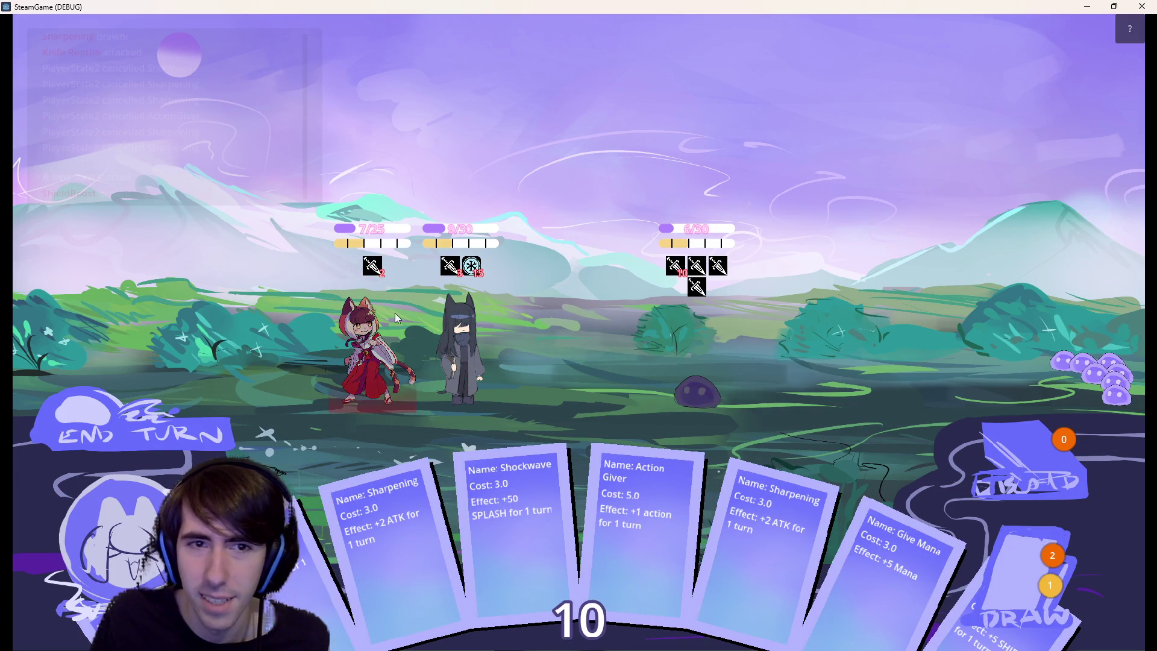
{"action": "left_click_drag", "start_coordinate": [774, 530], "coordinate": [364, 342]}
{"action": "left_click_drag", "start_coordinate": [363, 338], "coordinate": [364, 340]}
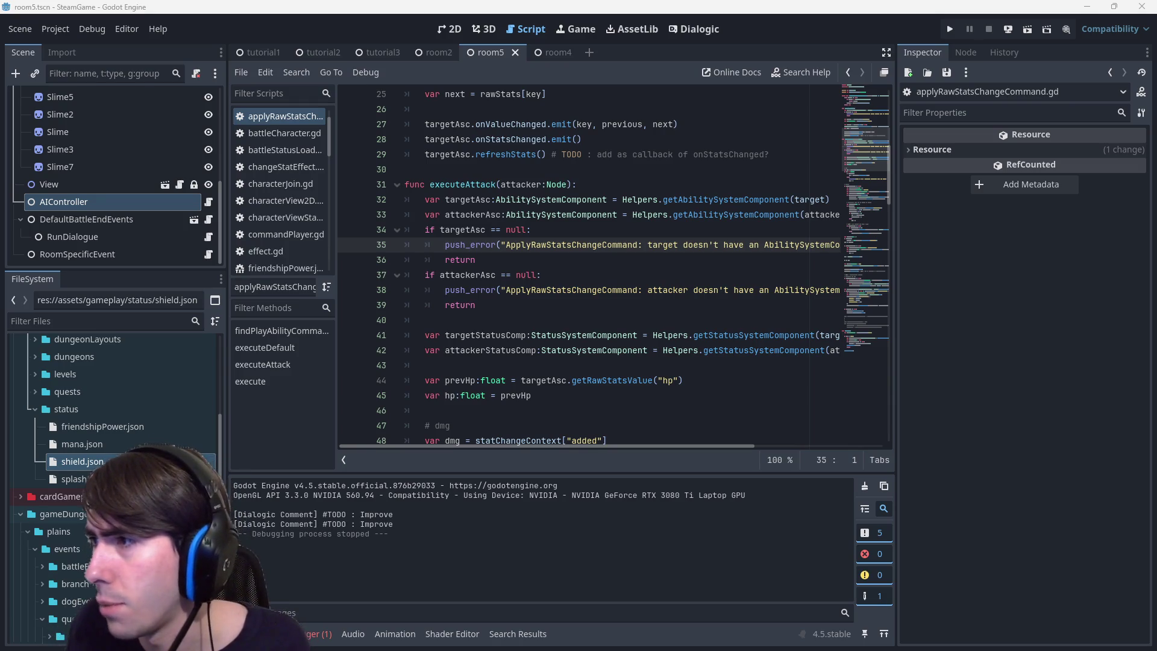
Scroll through the Mario 64 image results slightly zoomed out, then close the incognito window.
{"action": "key", "text": "alt+Tab"}
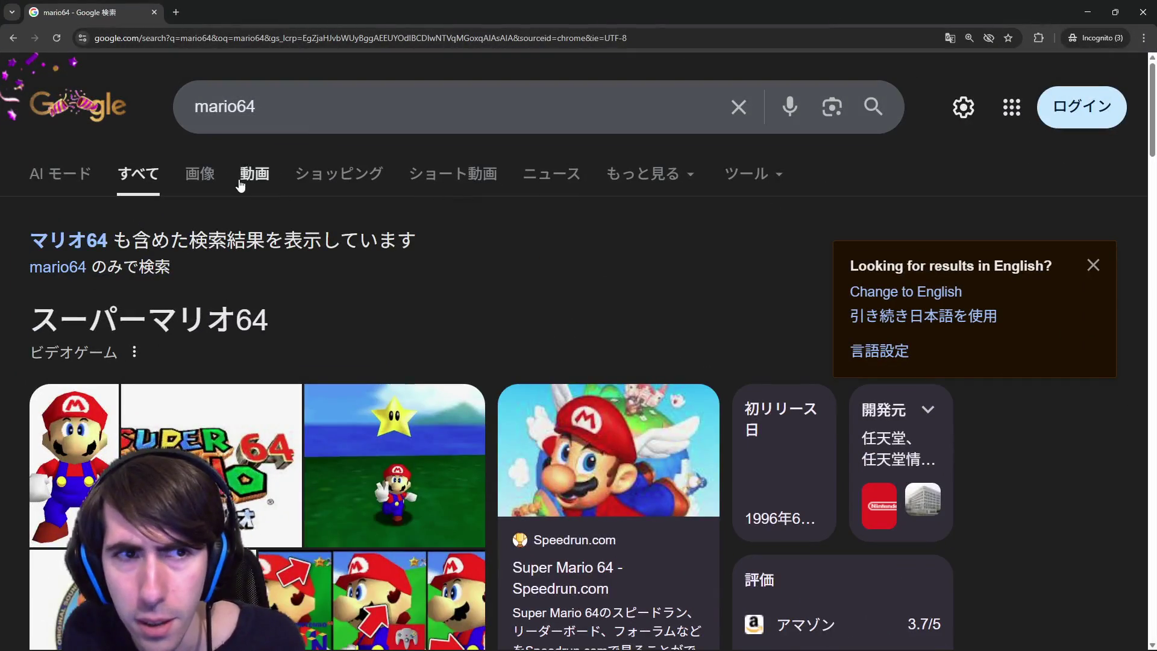
{"action": "scroll", "coordinate": [422, 362], "scroll_direction": "down", "scroll_amount": 3}
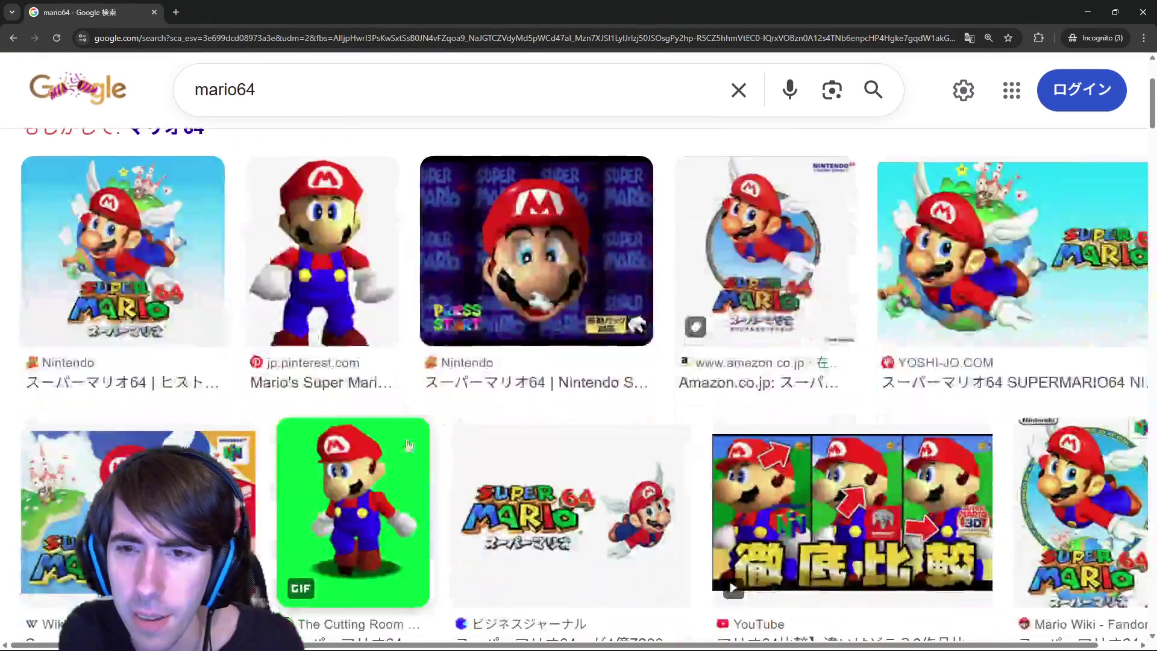
{"action": "key", "text": "ctrl+minus"}
{"action": "scroll", "coordinate": [446, 417], "scroll_direction": "down", "scroll_amount": 3}
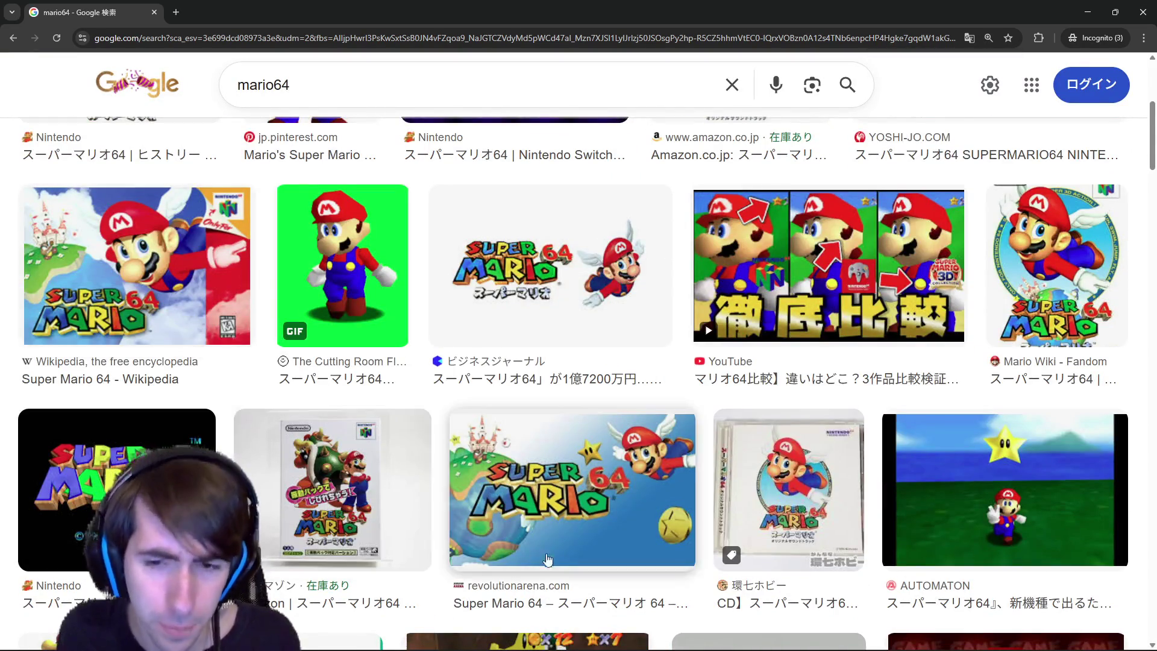
{"action": "scroll", "coordinate": [594, 492], "scroll_direction": "down", "scroll_amount": 5}
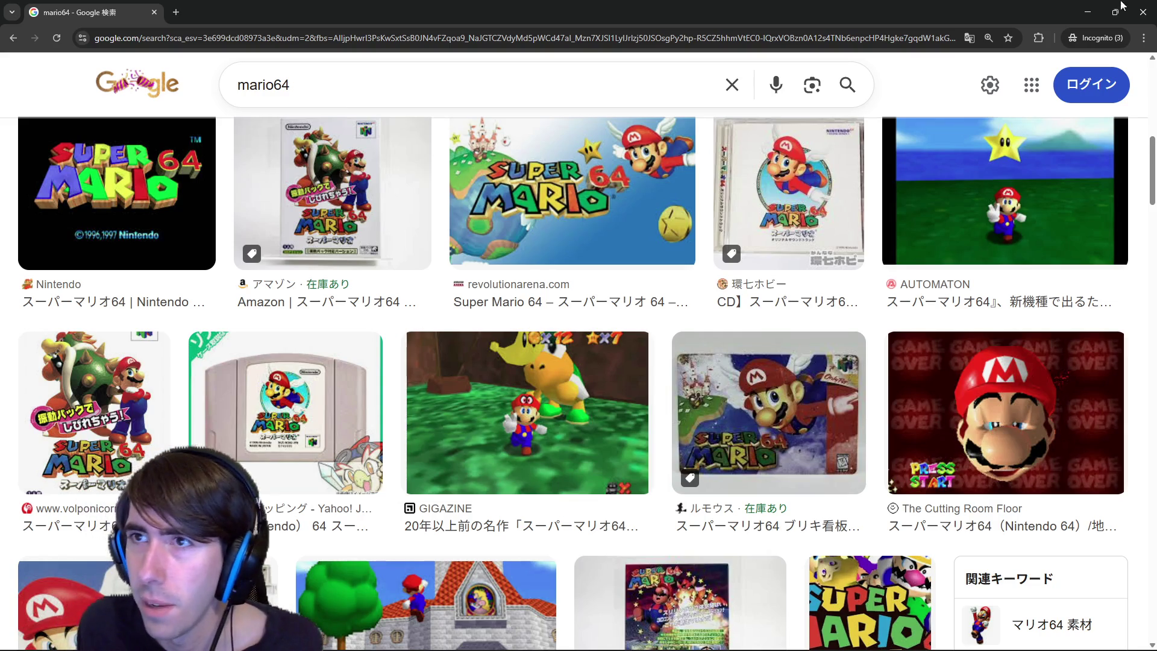
{"action": "left_click", "coordinate": [1143, 12]}
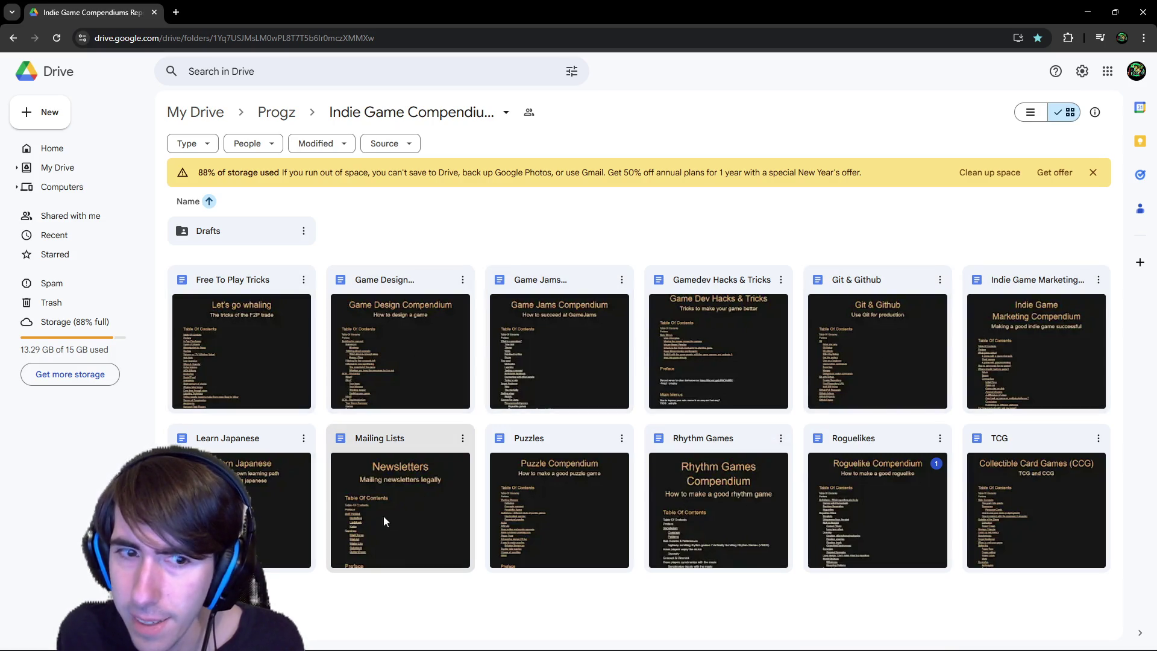
Open the Roguelikes compendium and read its opening sections through the Controlled Randomness passage.
{"action": "left_click", "coordinate": [851, 503]}
{"action": "double_click", "coordinate": [851, 503]}
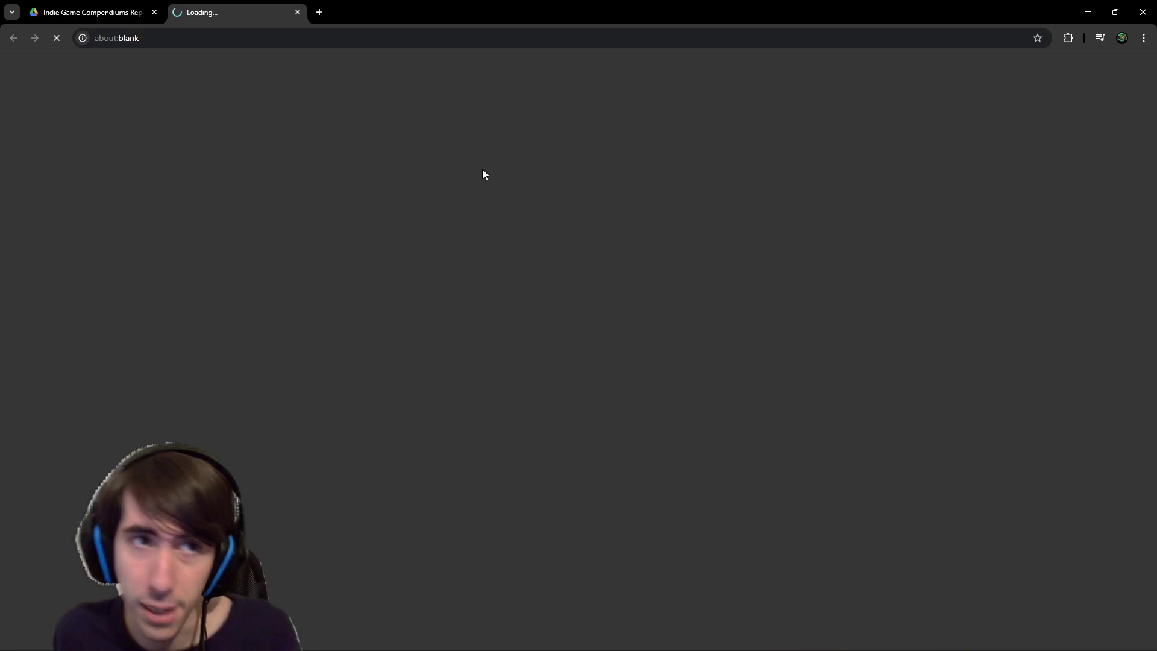
{"action": "scroll", "coordinate": [495, 336], "scroll_direction": "down", "scroll_amount": 20}
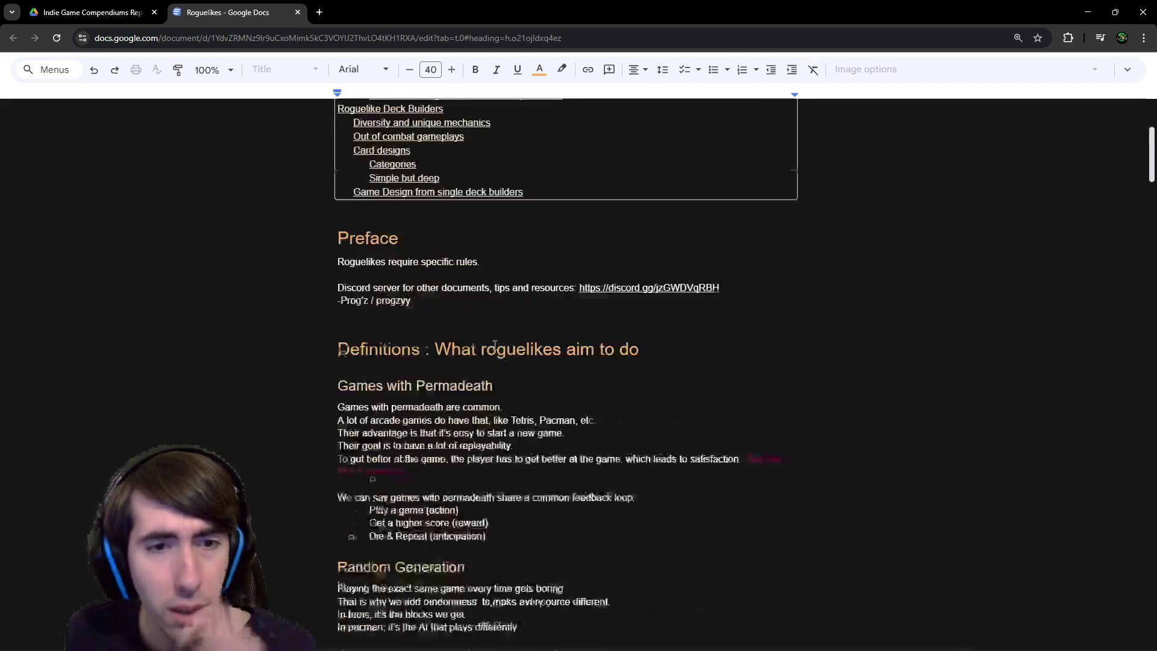
{"action": "scroll", "coordinate": [359, 324], "scroll_direction": "up", "scroll_amount": 1}
{"action": "scroll", "coordinate": [359, 324], "scroll_direction": "down", "scroll_amount": 9}
{"action": "scroll", "coordinate": [333, 217], "scroll_direction": "up", "scroll_amount": 5}
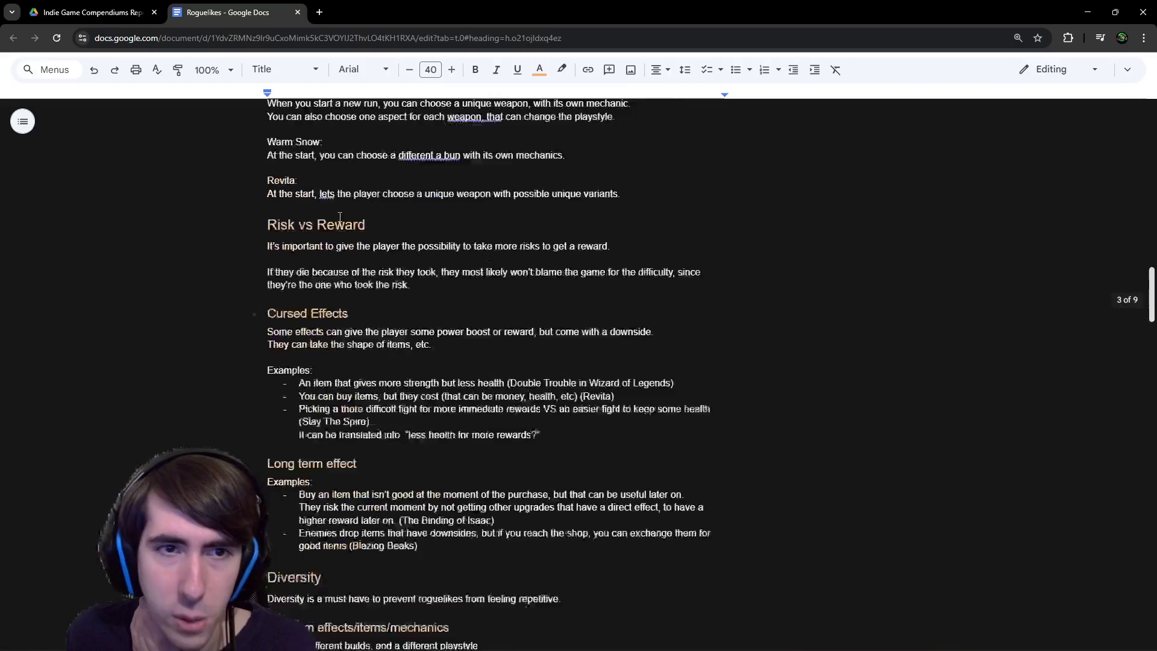
{"action": "mouse_move", "coordinate": [267, 241]}
{"action": "left_mouse_down"}
{"action": "mouse_move", "coordinate": [611, 273]}
{"action": "mouse_move", "coordinate": [494, 304]}
{"action": "left_mouse_up"}
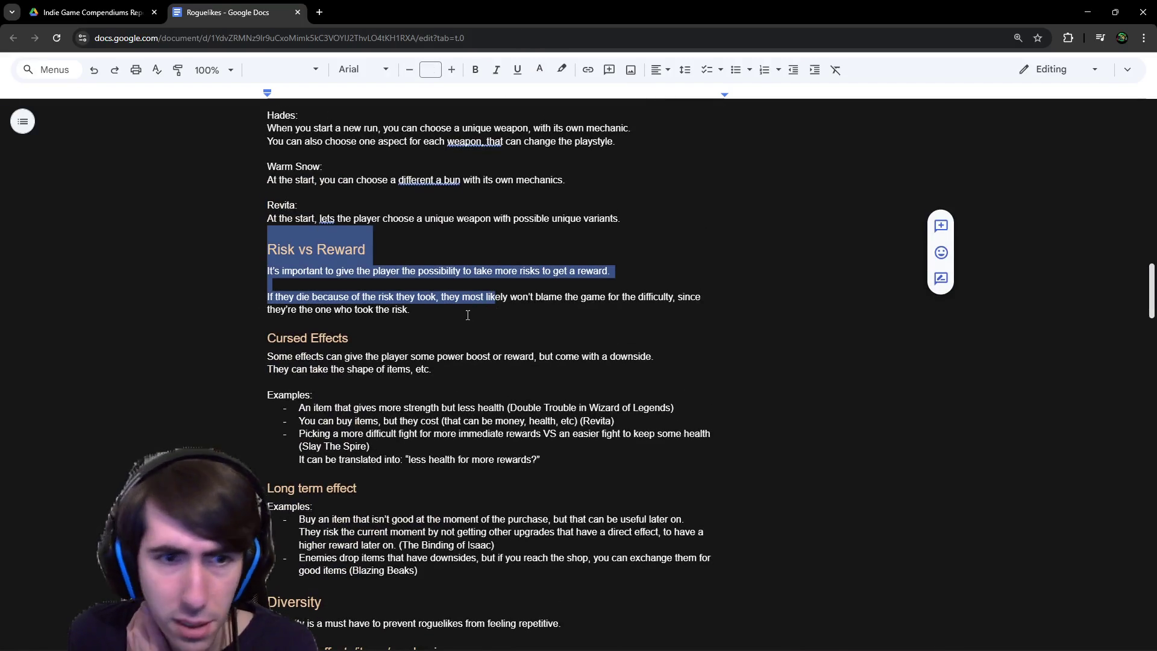
{"action": "scroll", "coordinate": [482, 313], "scroll_direction": "down", "scroll_amount": 4}
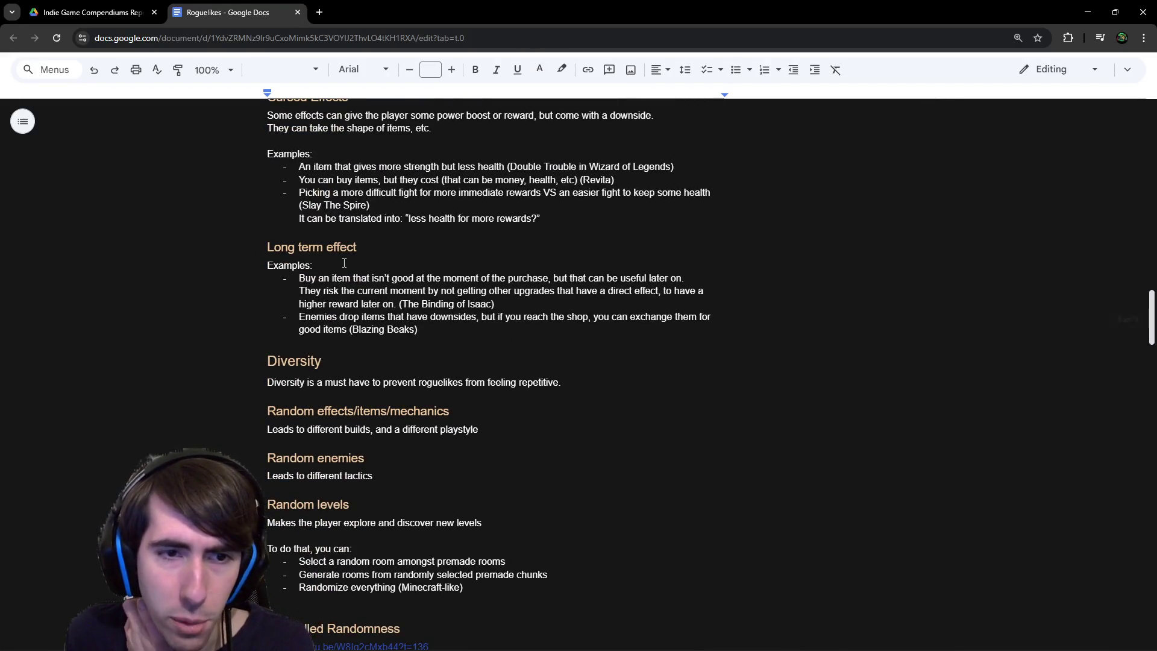
{"action": "scroll", "coordinate": [436, 307], "scroll_direction": "down", "scroll_amount": 7}
{"action": "mouse_move", "coordinate": [269, 146]}
{"action": "left_mouse_down"}
{"action": "mouse_move", "coordinate": [473, 294]}
{"action": "mouse_move", "coordinate": [373, 306]}
{"action": "left_mouse_up"}
{"action": "left_click", "coordinate": [498, 309]}
Read down to the Roguelike Deck Builders section, then return to the compendiums folder in Drive.
{"action": "scroll", "coordinate": [497, 309], "scroll_direction": "down", "scroll_amount": 5}
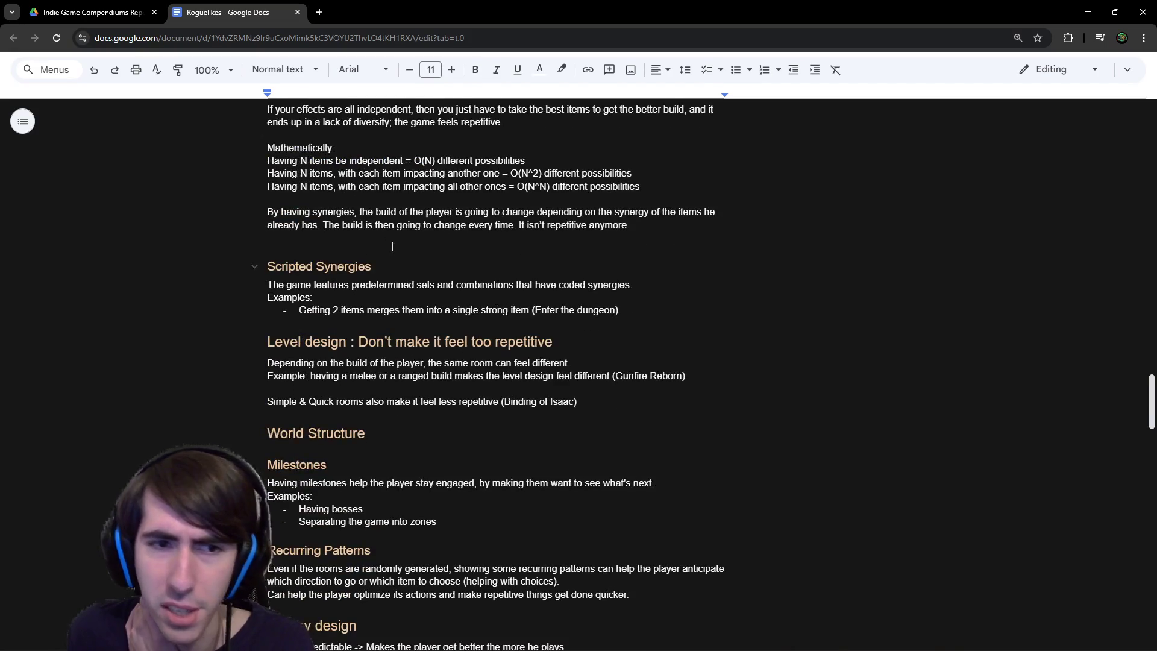
{"action": "scroll", "coordinate": [385, 253], "scroll_direction": "down", "scroll_amount": 10}
{"action": "scroll", "coordinate": [370, 261], "scroll_direction": "down", "scroll_amount": 10}
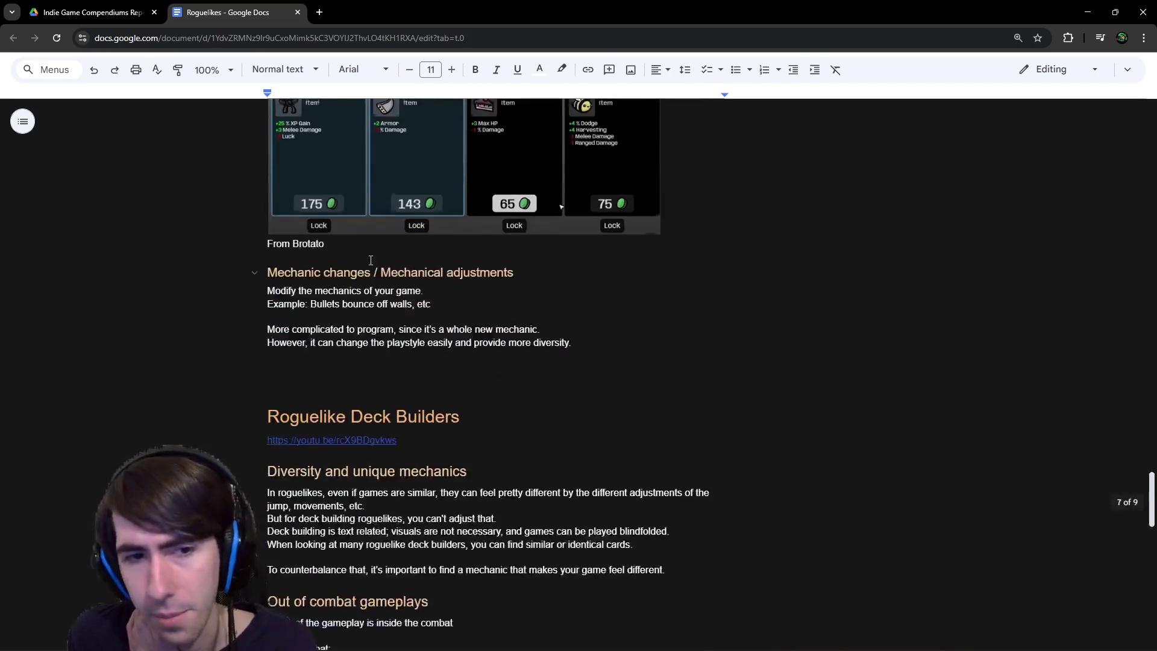
{"action": "left_click_drag", "start_coordinate": [280, 175], "coordinate": [433, 174]}
{"action": "left_click", "coordinate": [434, 174]}
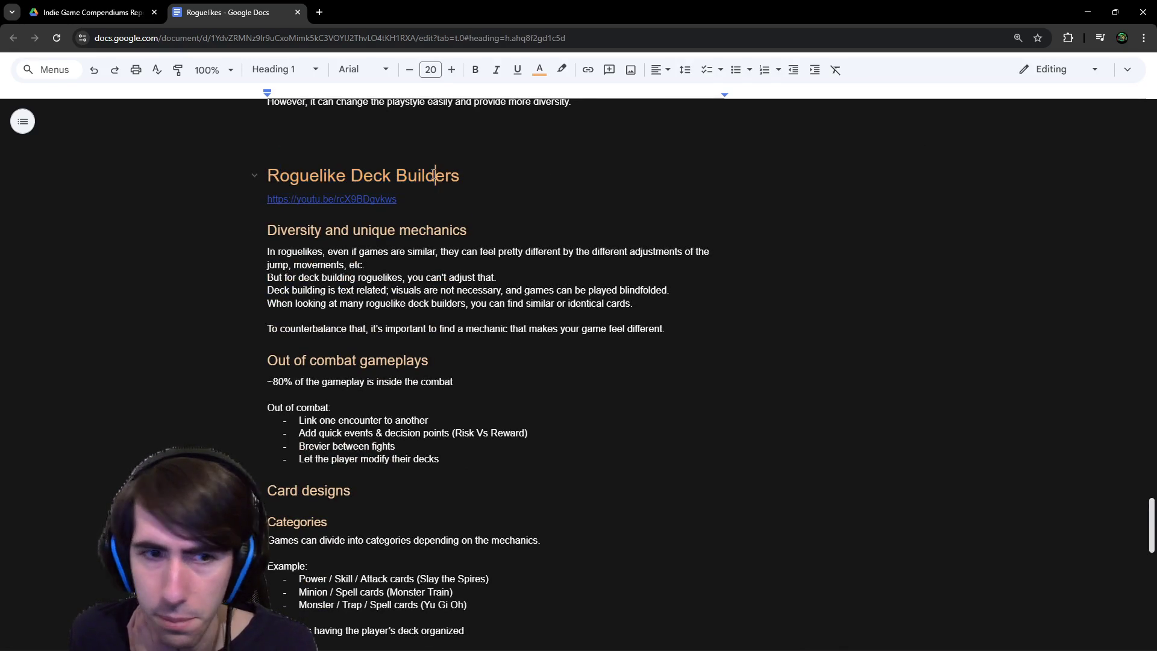
{"action": "scroll", "coordinate": [431, 175], "scroll_direction": "down", "scroll_amount": 4}
{"action": "scroll", "coordinate": [430, 174], "scroll_direction": "up", "scroll_amount": 2}
{"action": "scroll", "coordinate": [429, 174], "scroll_direction": "up", "scroll_amount": 1}
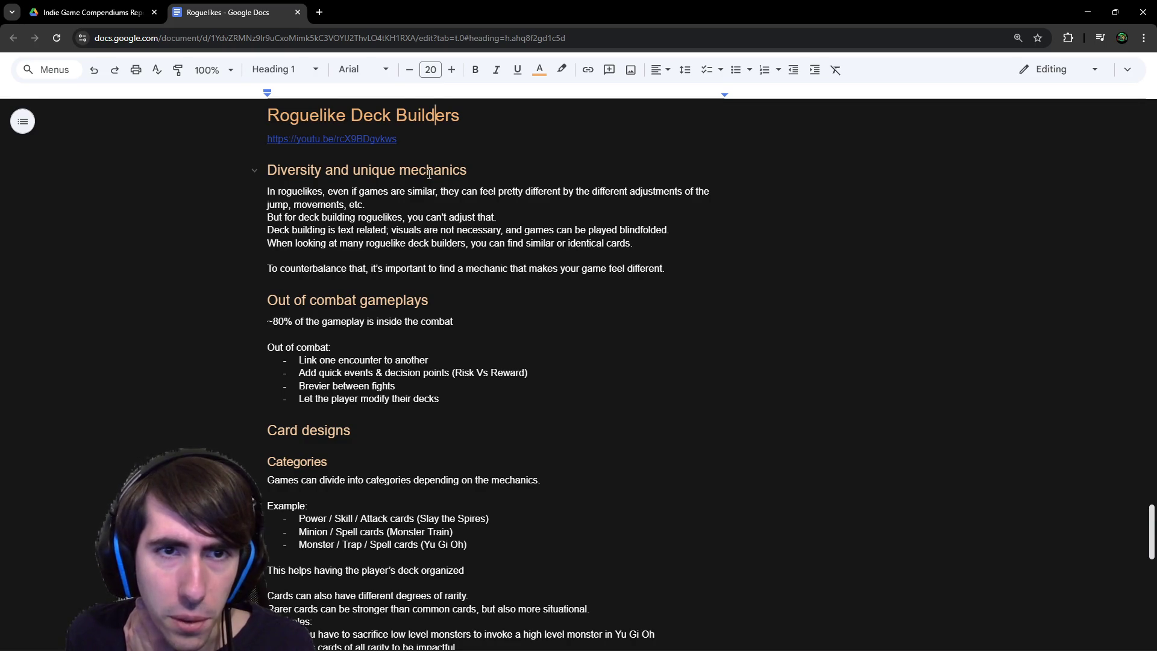
{"action": "scroll", "coordinate": [429, 174], "scroll_direction": "down", "scroll_amount": 10}
{"action": "scroll", "coordinate": [494, 278], "scroll_direction": "down", "scroll_amount": 1}
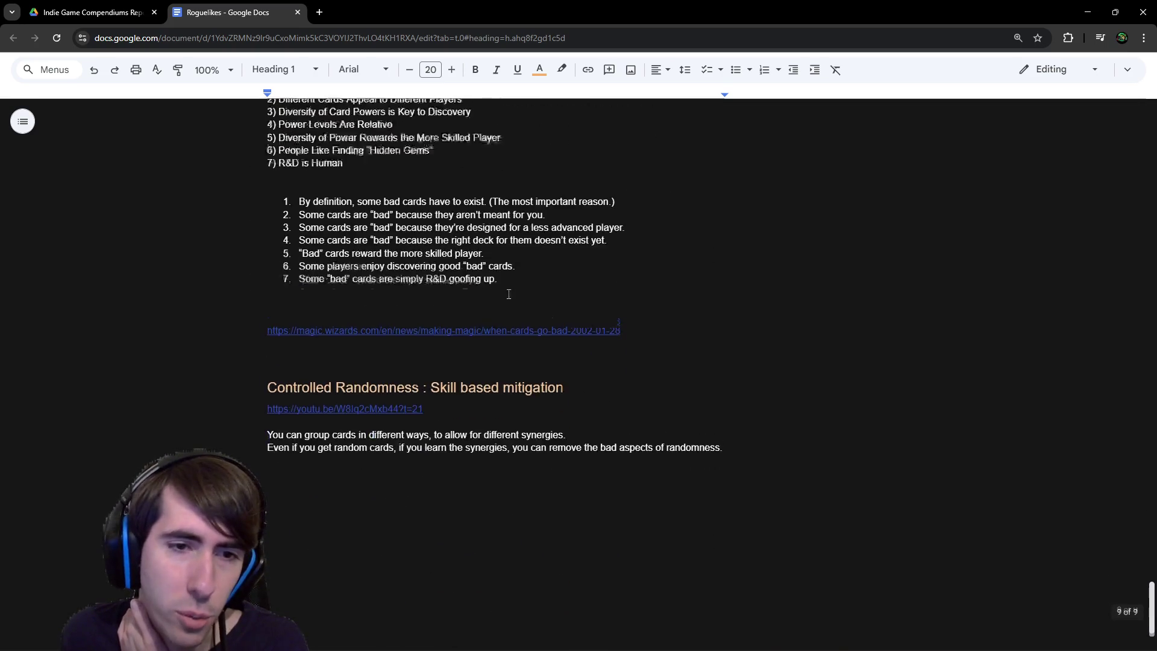
{"action": "scroll", "coordinate": [509, 295], "scroll_direction": "up", "scroll_amount": 4}
{"action": "scroll", "coordinate": [481, 261], "scroll_direction": "up", "scroll_amount": 4}
{"action": "scroll", "coordinate": [485, 259], "scroll_direction": "up", "scroll_amount": 3}
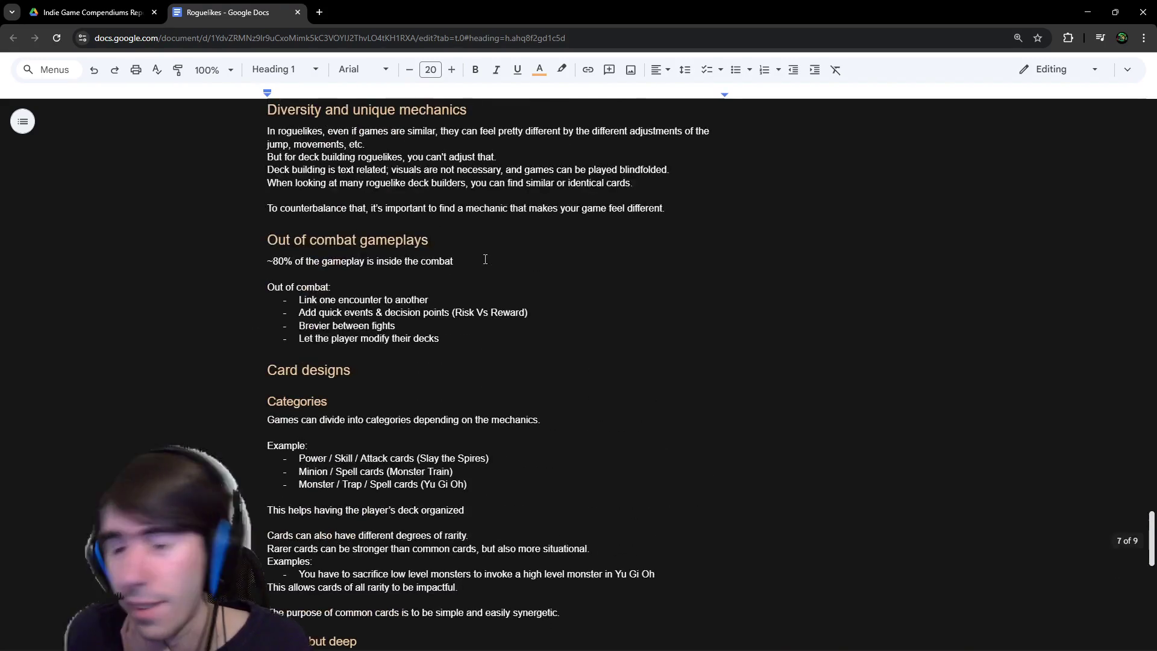
{"action": "scroll", "coordinate": [485, 259], "scroll_direction": "up", "scroll_amount": 1}
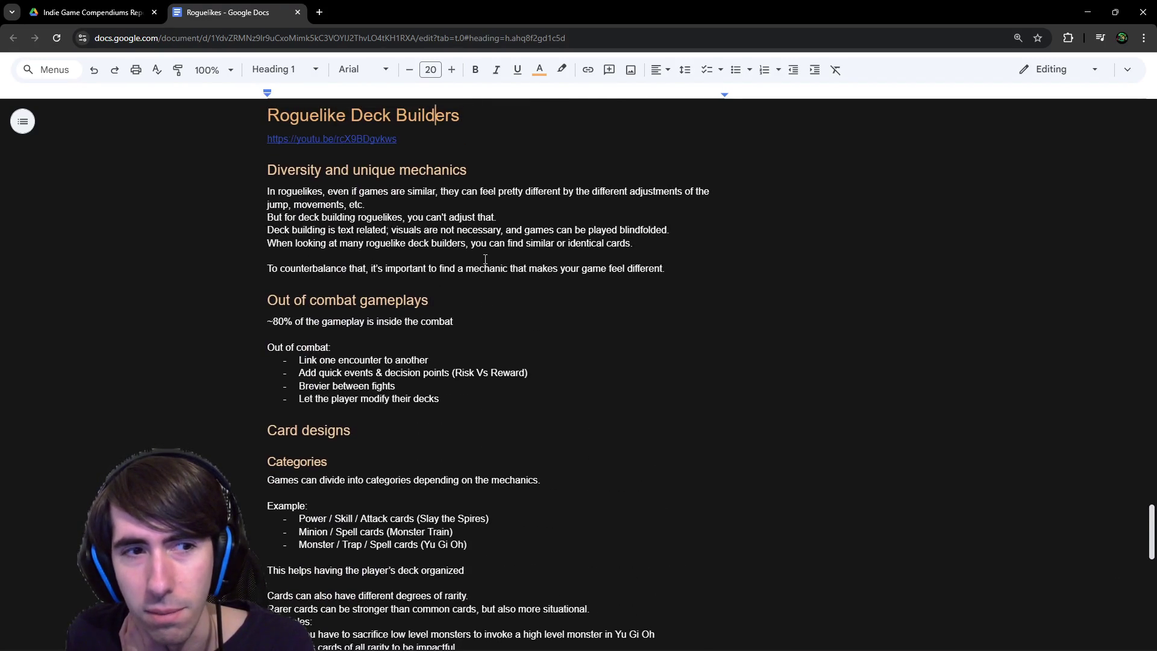
{"action": "left_click", "coordinate": [454, 251]}
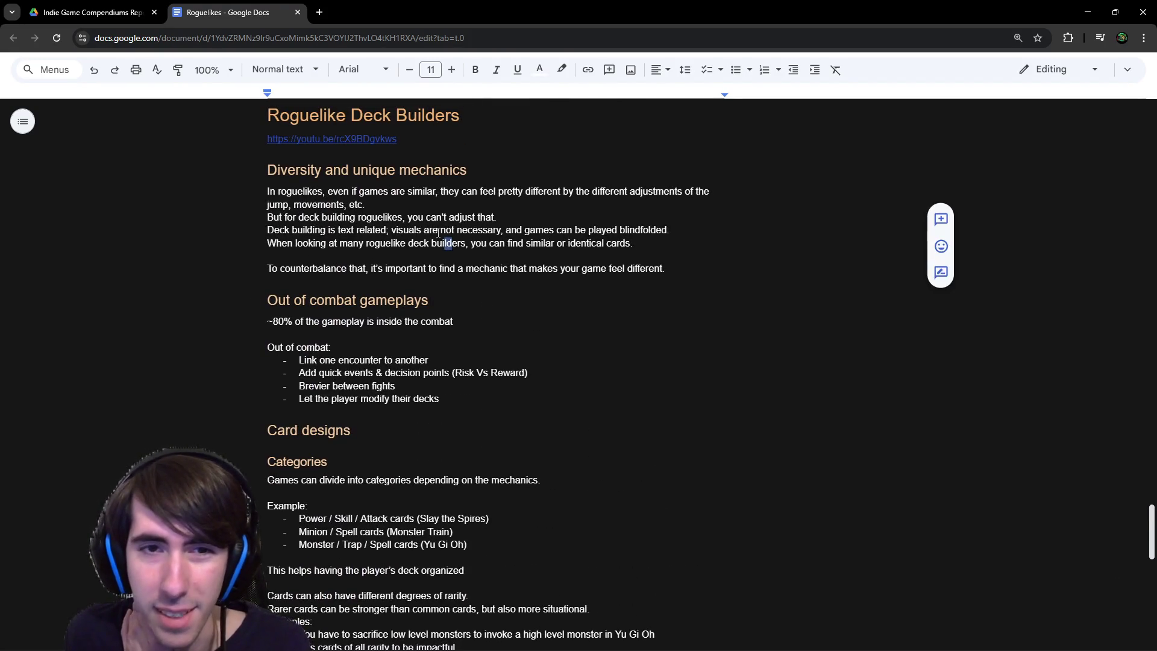
{"action": "left_click", "coordinate": [122, 5]}
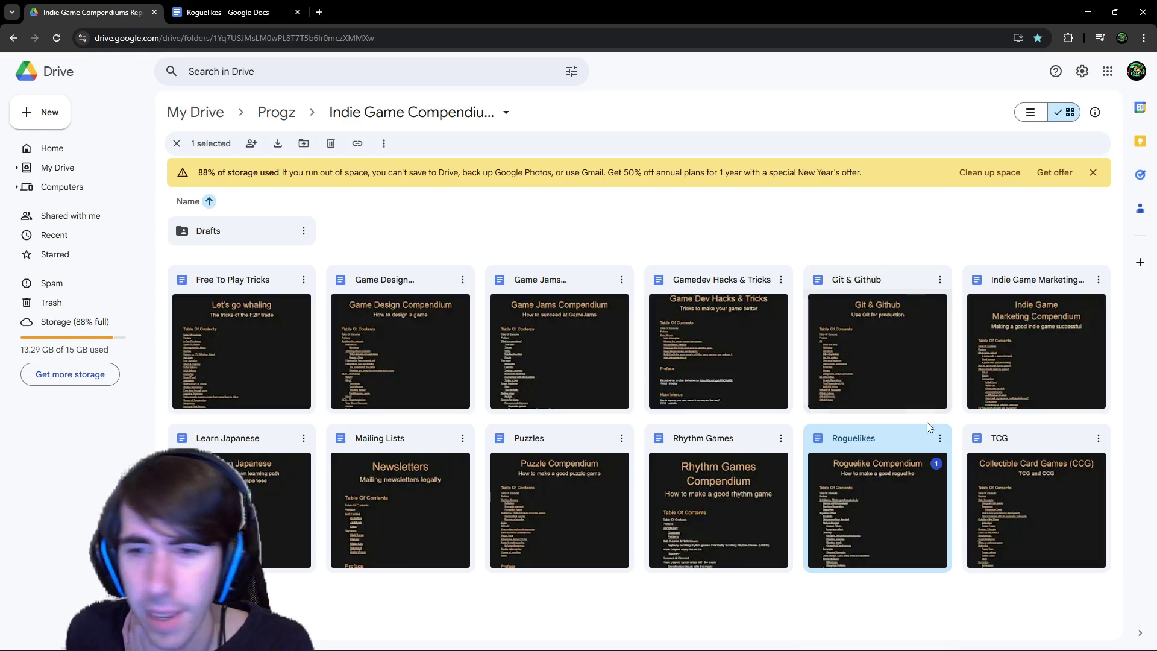
Open the TCG compendium and jump to its References section via the table of contents.
{"action": "double_click", "coordinate": [990, 449]}
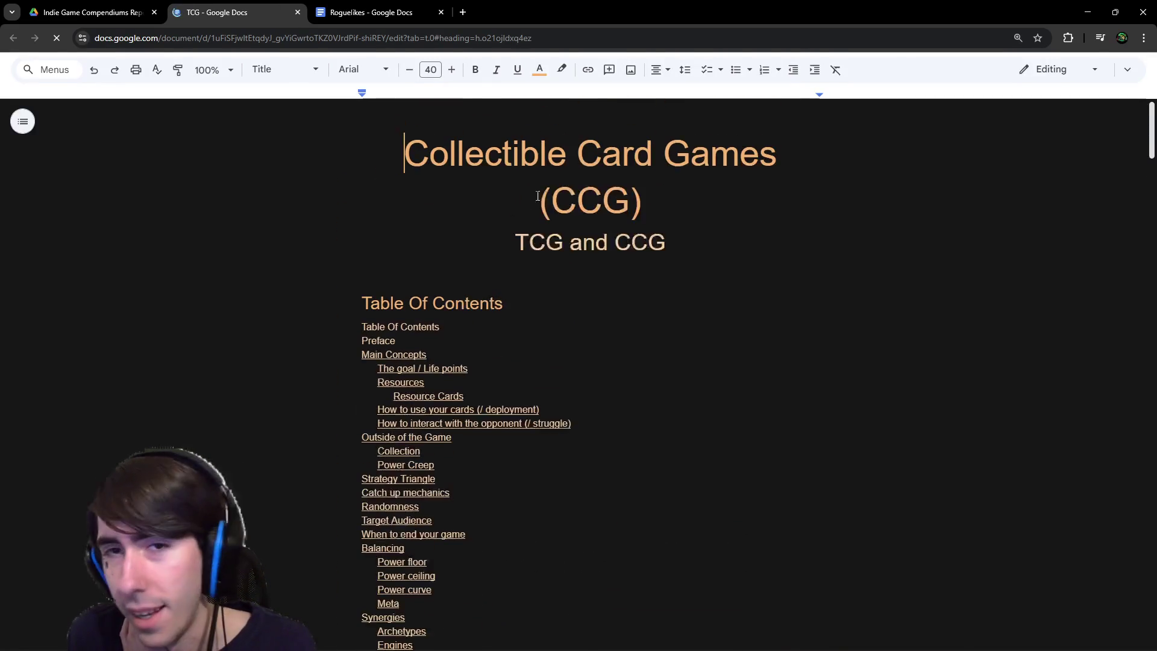
{"action": "scroll", "coordinate": [579, 247], "scroll_direction": "down", "scroll_amount": 10}
{"action": "scroll", "coordinate": [579, 250], "scroll_direction": "up", "scroll_amount": 8}
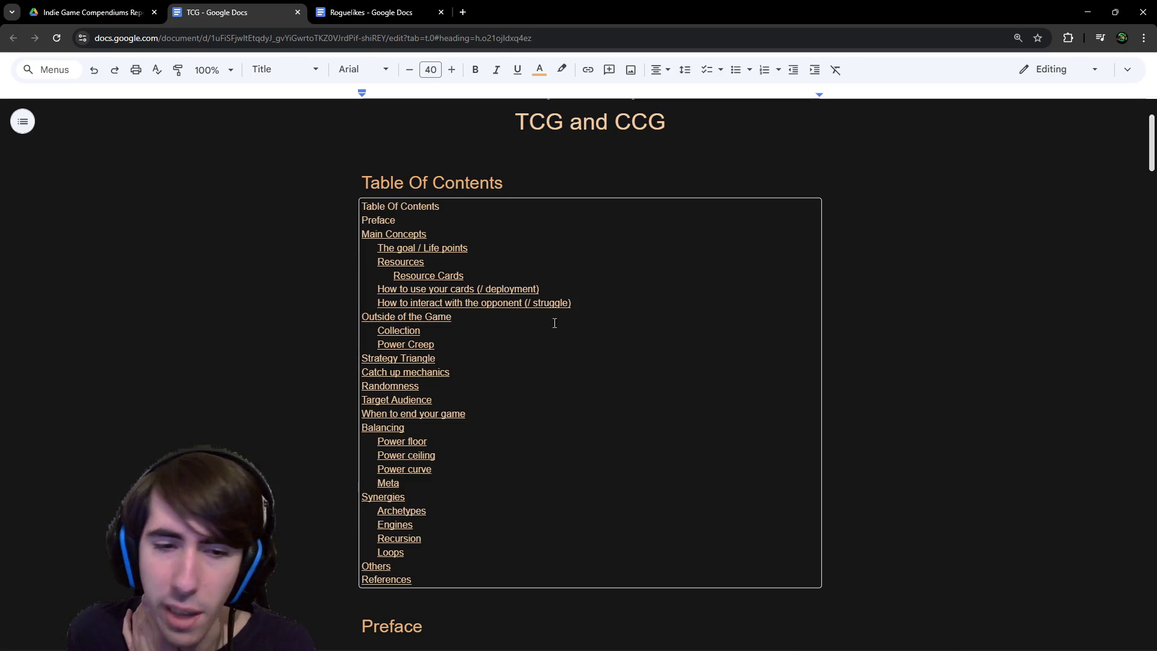
{"action": "left_click", "coordinate": [416, 578]}
{"action": "left_click", "coordinate": [416, 600]}
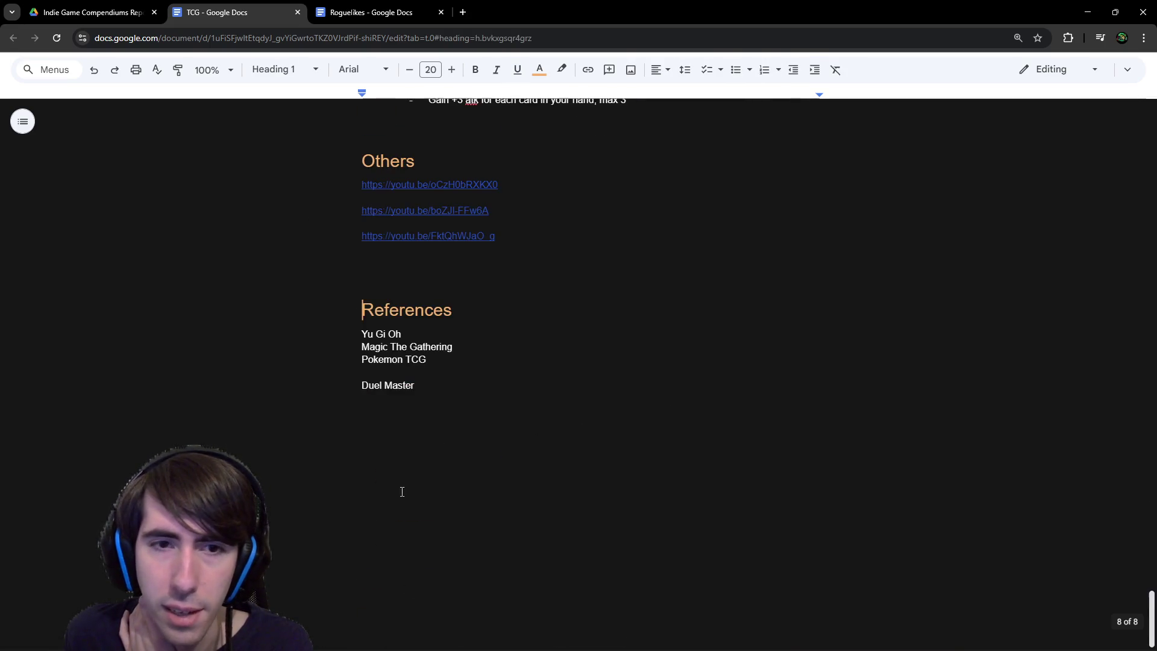
{"action": "left_click", "coordinate": [568, 352]}
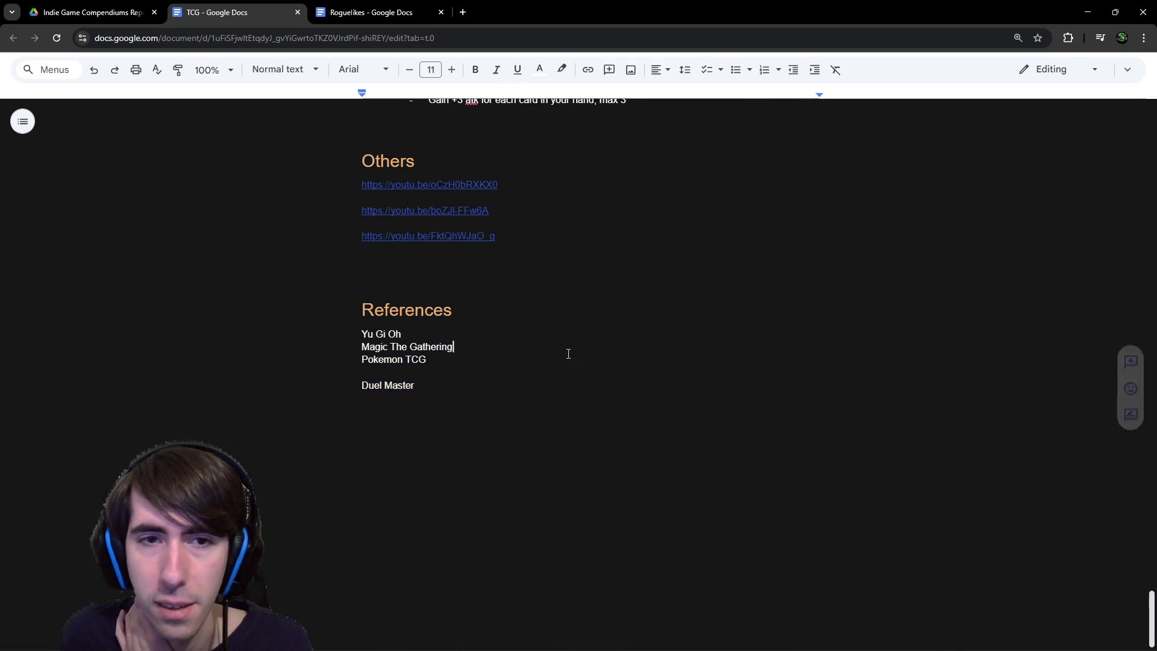
Scroll up from References through the Collection notes to the Power Creep section, then return to Godot.
{"action": "scroll", "coordinate": [541, 422], "scroll_direction": "up", "scroll_amount": 4}
{"action": "scroll", "coordinate": [530, 431], "scroll_direction": "up", "scroll_amount": 20}
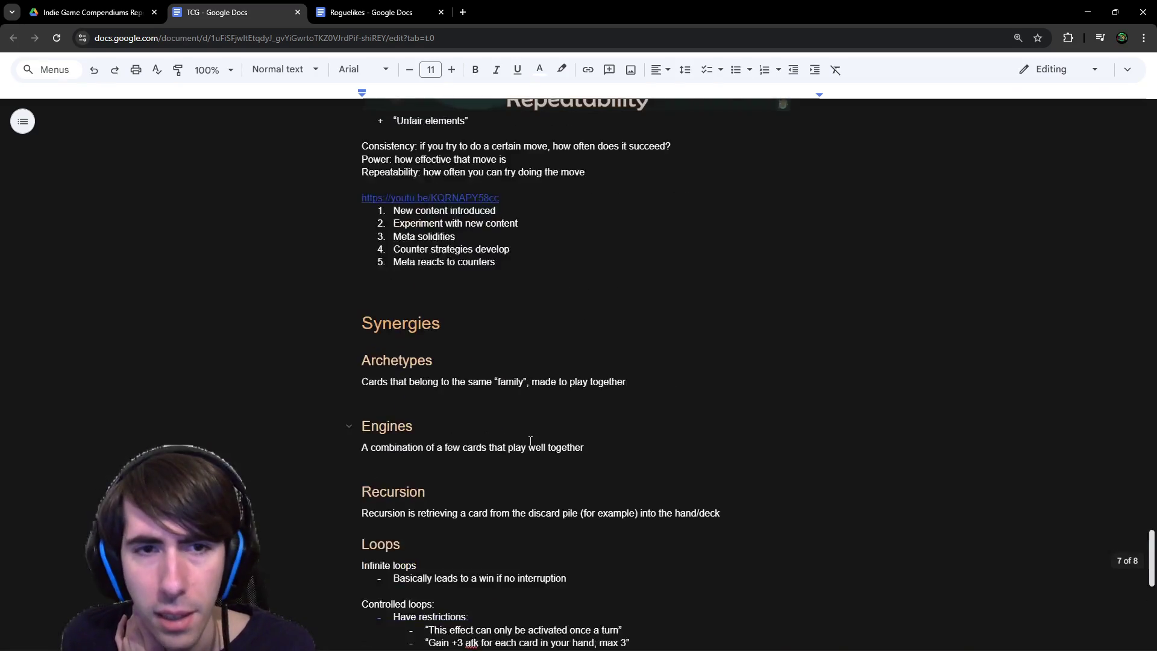
{"action": "scroll", "coordinate": [487, 340], "scroll_direction": "up", "scroll_amount": 3}
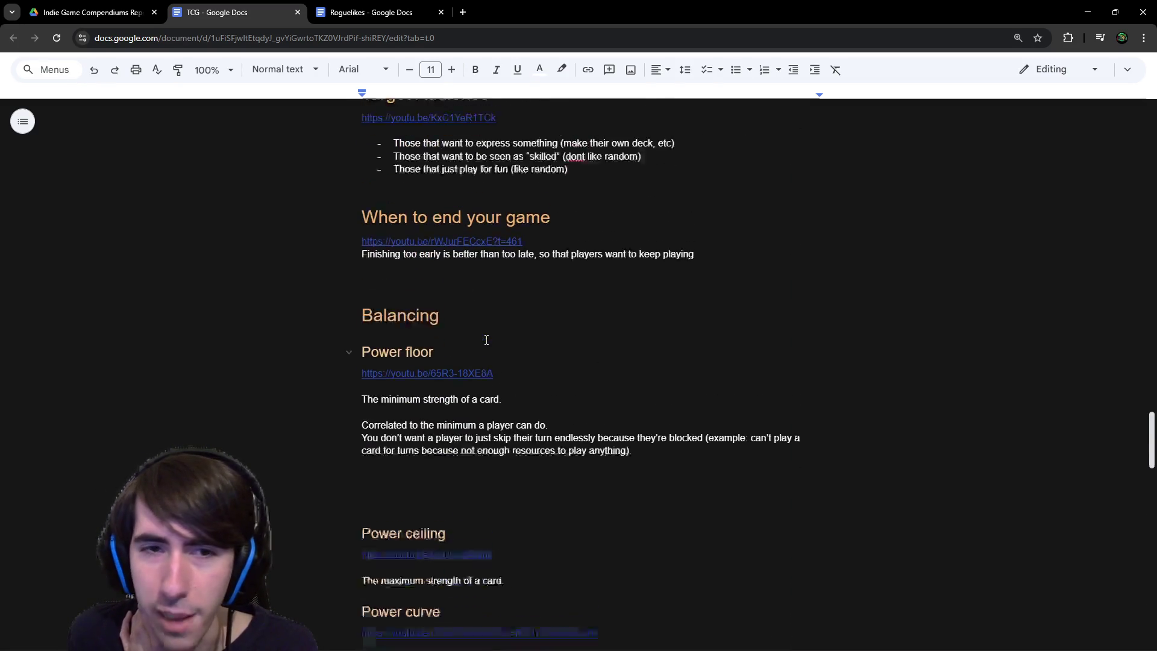
{"action": "scroll", "coordinate": [491, 325], "scroll_direction": "up", "scroll_amount": 10}
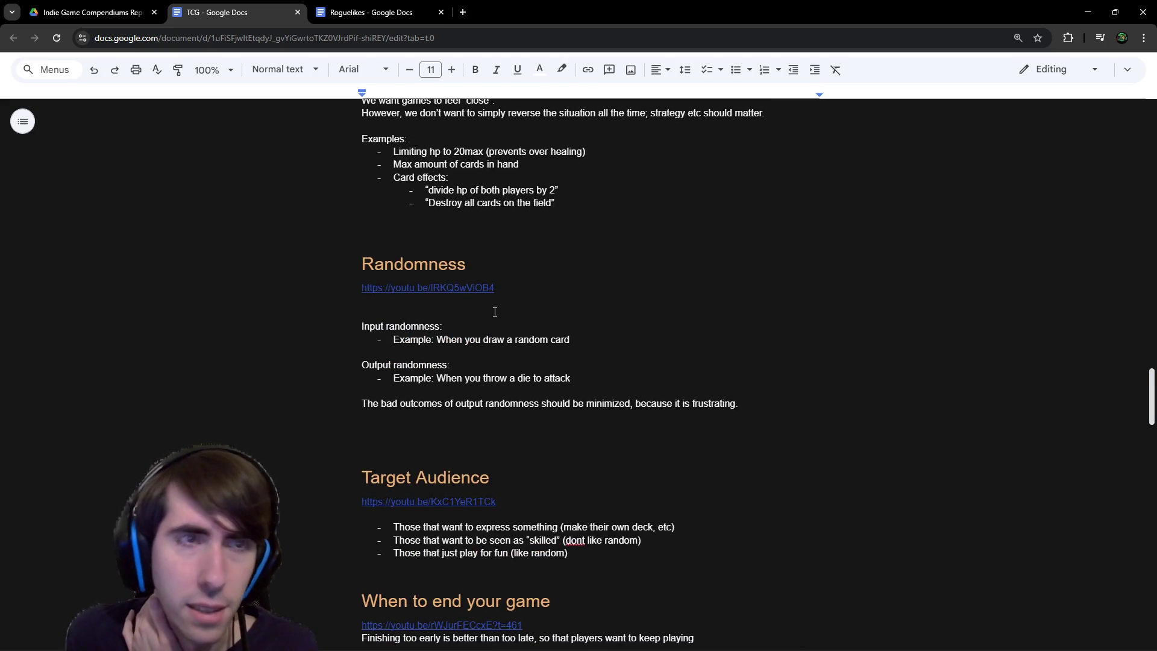
{"action": "scroll", "coordinate": [488, 308], "scroll_direction": "up", "scroll_amount": 3}
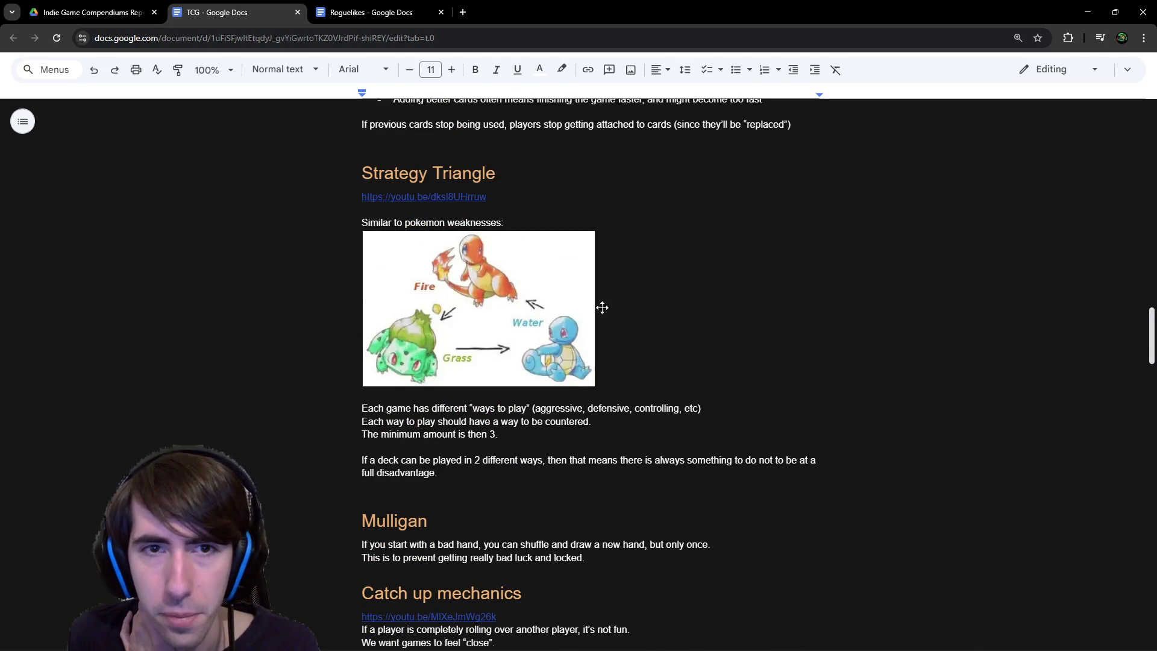
{"action": "scroll", "coordinate": [600, 307], "scroll_direction": "up", "scroll_amount": 5}
{"action": "scroll", "coordinate": [696, 317], "scroll_direction": "down", "scroll_amount": 3}
{"action": "scroll", "coordinate": [697, 317], "scroll_direction": "up", "scroll_amount": 5}
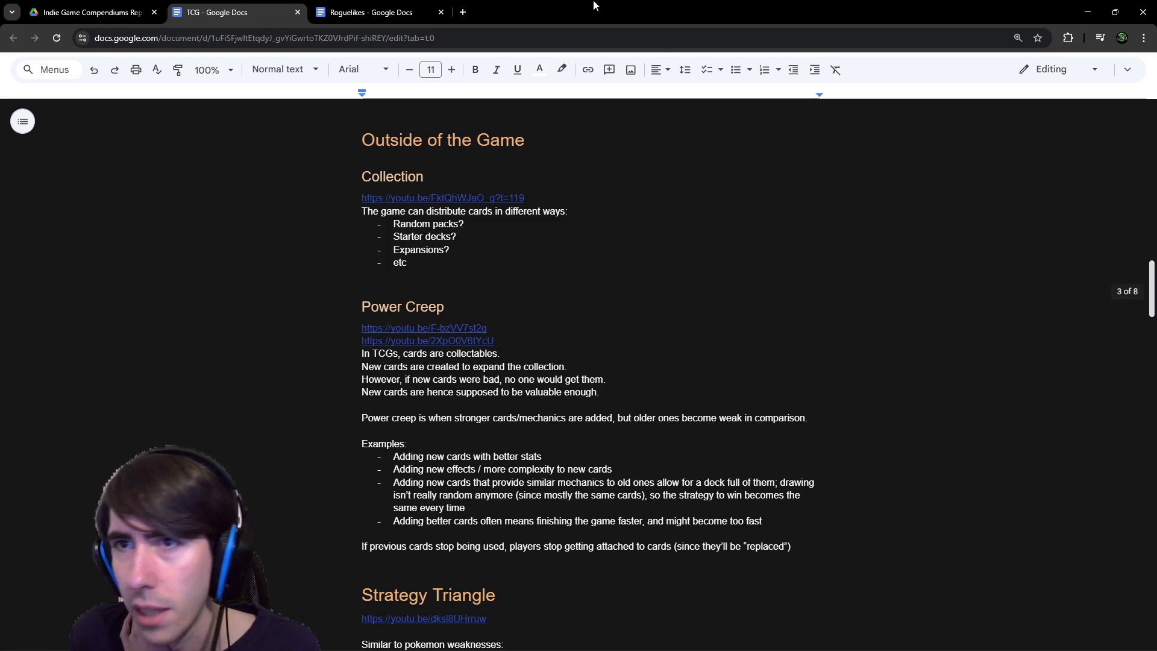
{"action": "key", "text": "alt+Tab"}
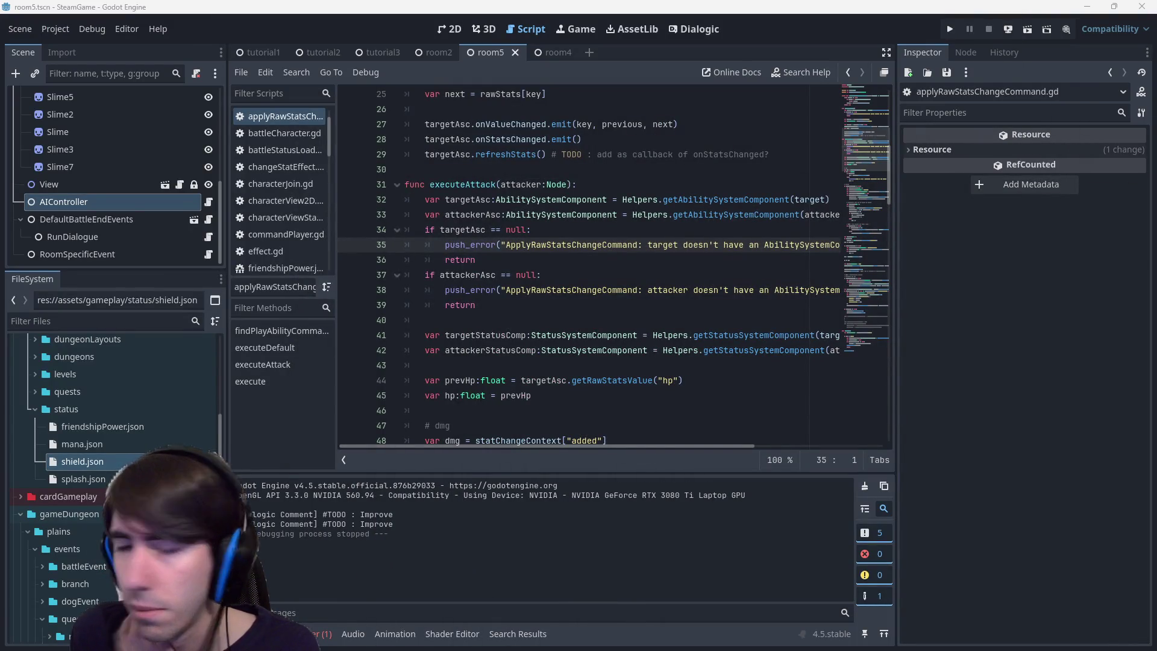
{"action": "left_click", "coordinate": [607, 259]}
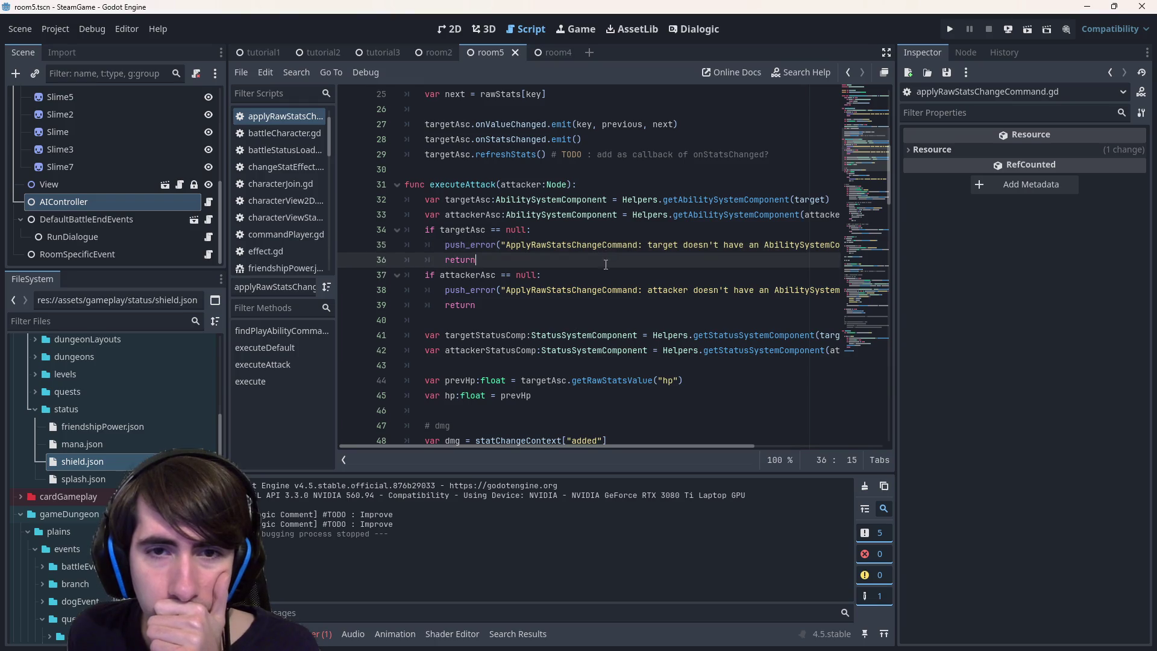
{"action": "left_click", "coordinate": [602, 300]}
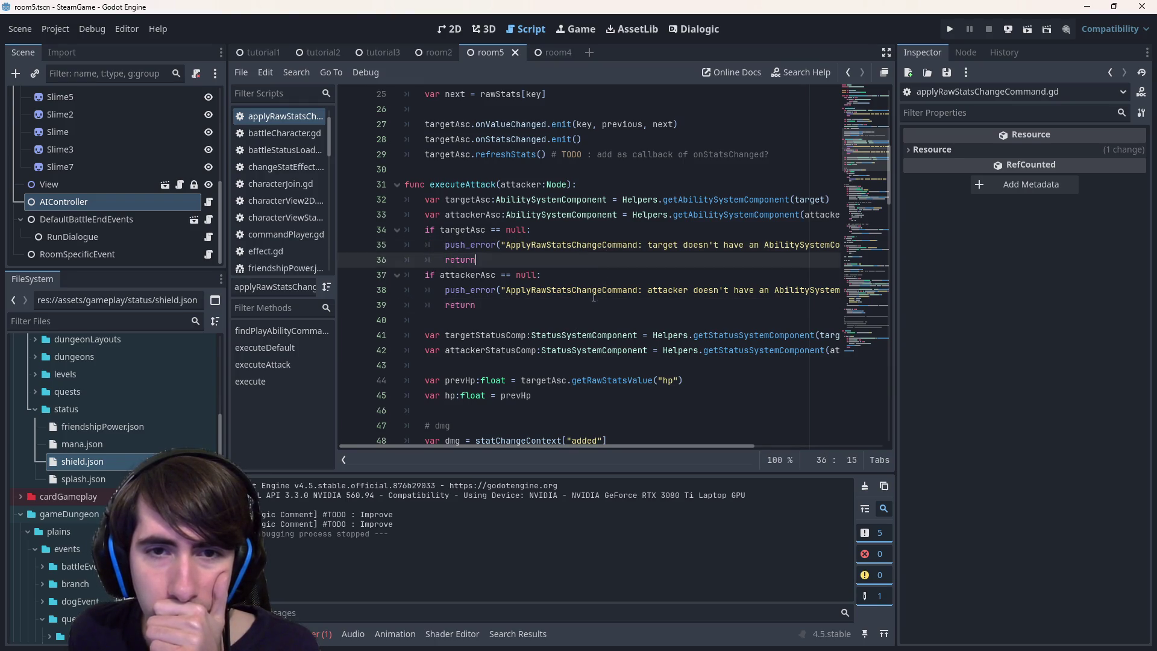
{"action": "key", "text": "Up"}
{"action": "key", "text": "Up"}
{"action": "key", "text": "Up"}
{"action": "left_click", "coordinate": [564, 299]}
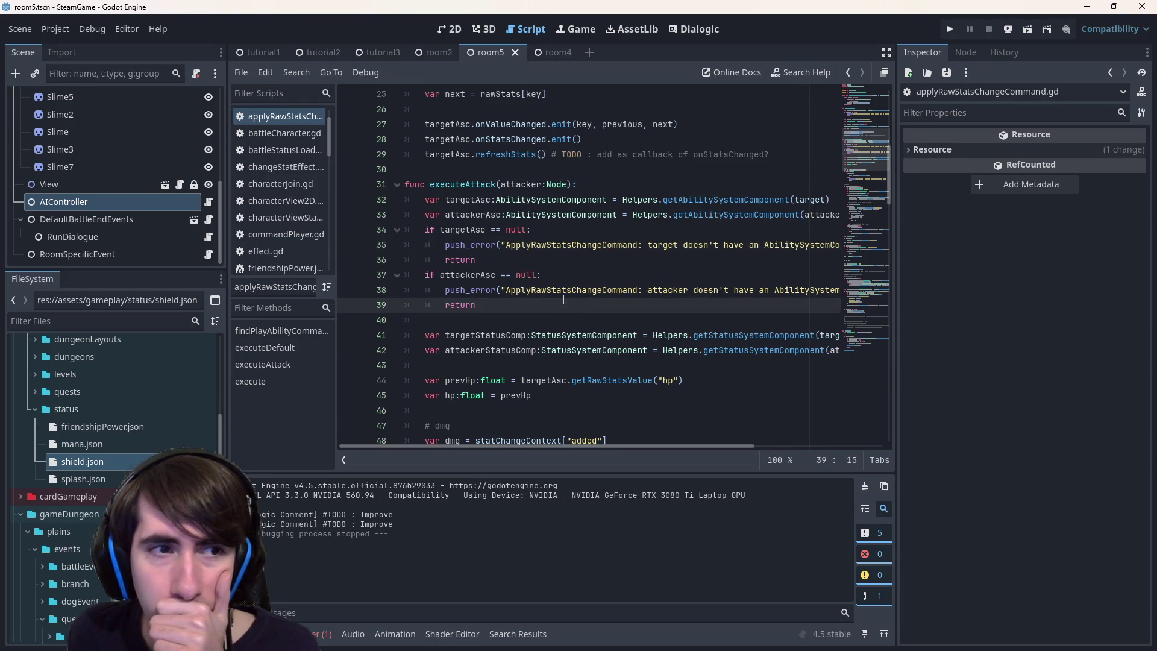
{"action": "left_click", "coordinate": [449, 29]}
{"action": "left_click", "coordinate": [524, 28]}
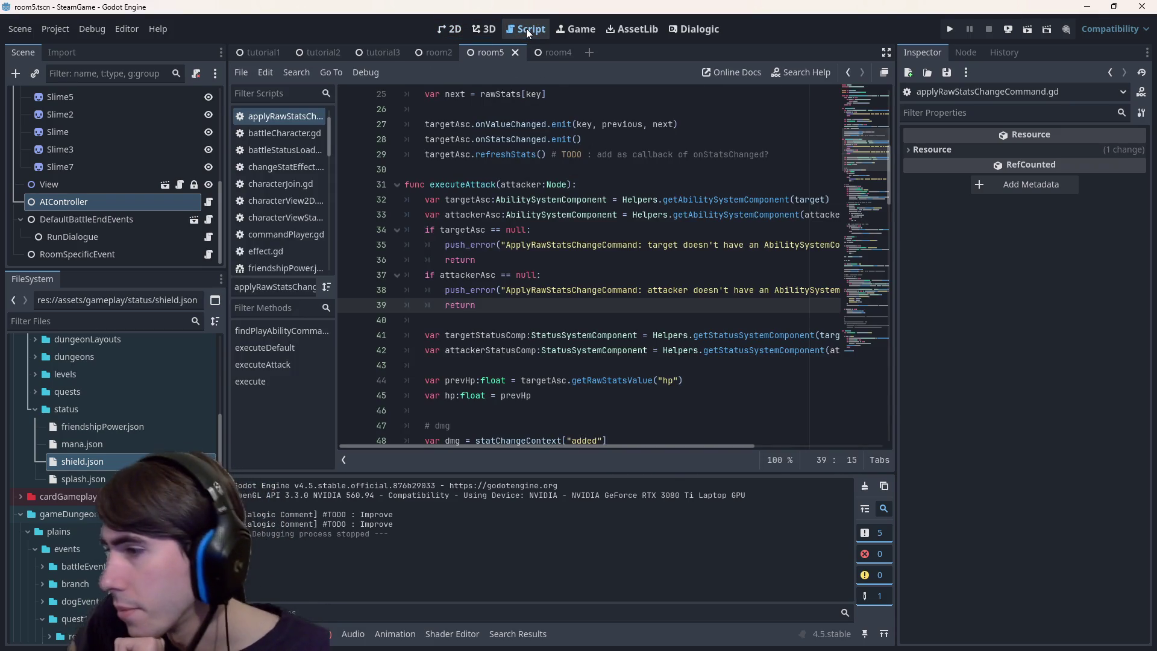
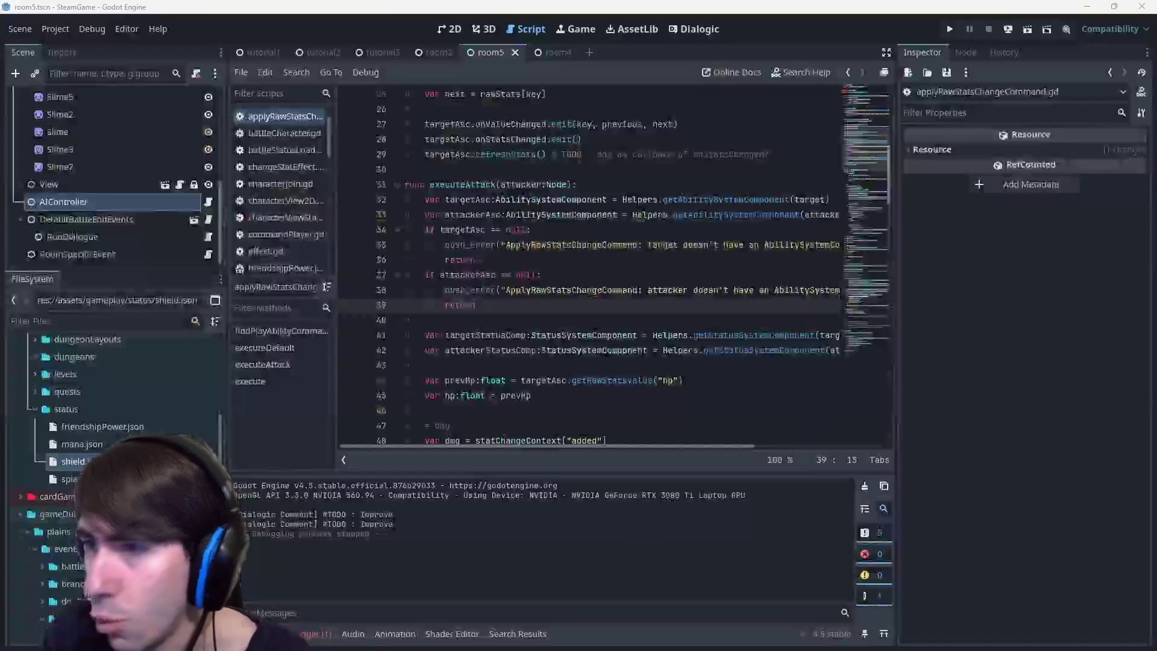
Switch to the TCG Google Doc and scroll up to the Collection and Power Creep notes.
{"action": "key", "text": "alt+Tab"}
{"action": "scroll", "coordinate": [543, 262], "scroll_direction": "up", "scroll_amount": 10}
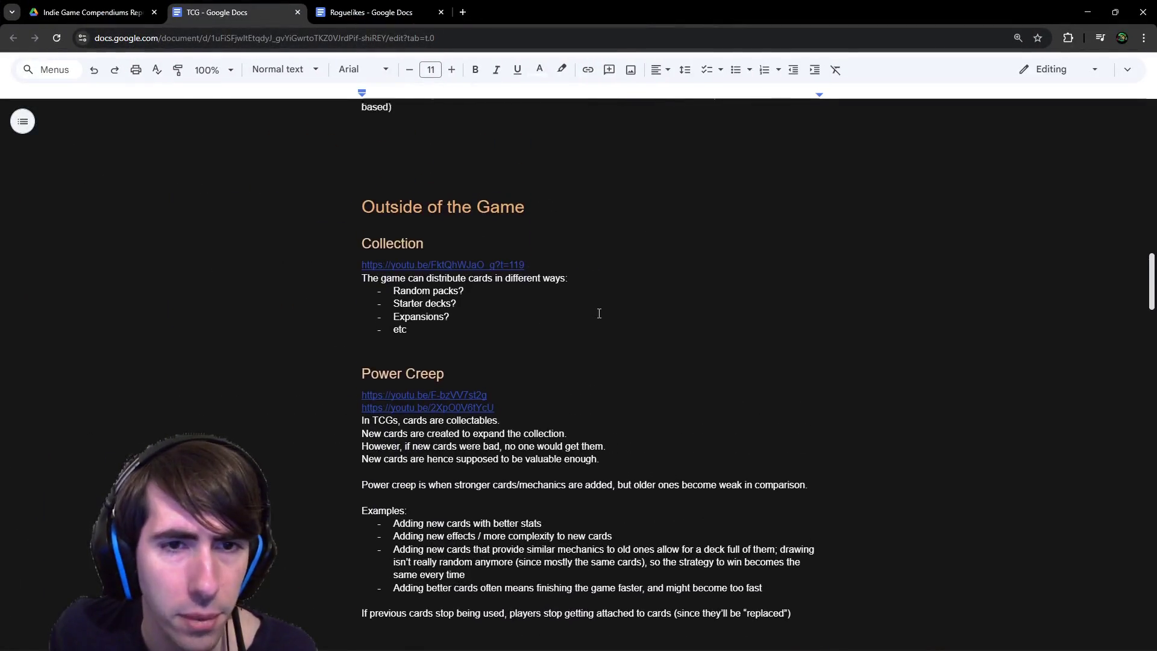
{"action": "scroll", "coordinate": [627, 314], "scroll_direction": "down", "scroll_amount": 5}
{"action": "scroll", "coordinate": [632, 294], "scroll_direction": "down", "scroll_amount": 20}
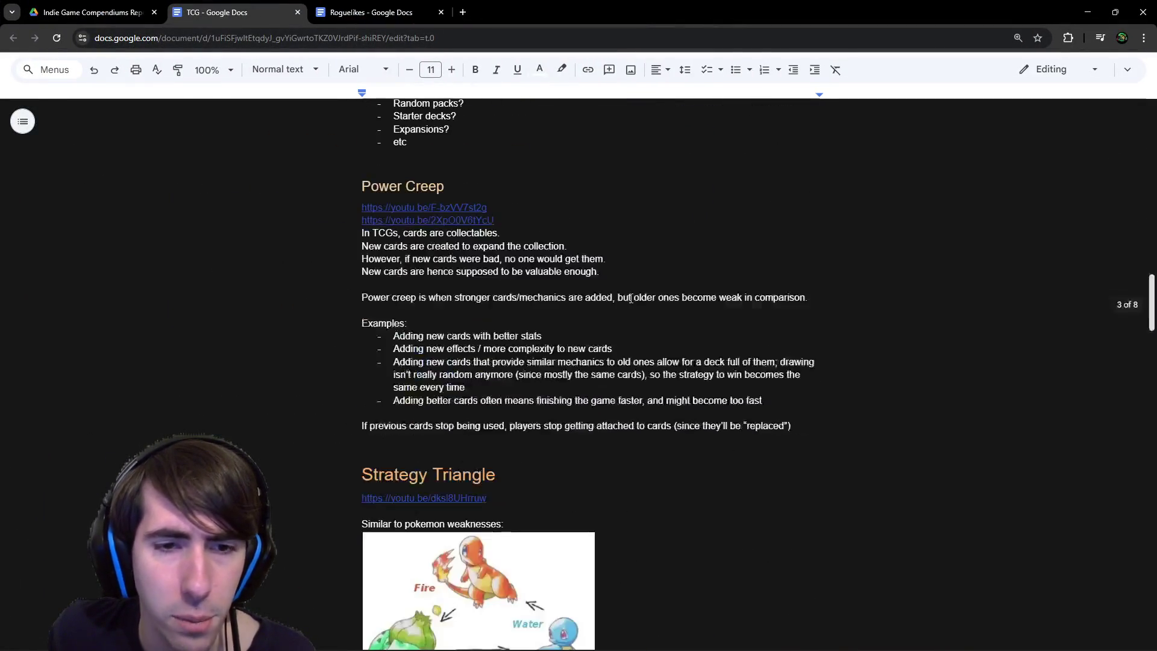
{"action": "scroll", "coordinate": [630, 296], "scroll_direction": "down", "scroll_amount": 16}
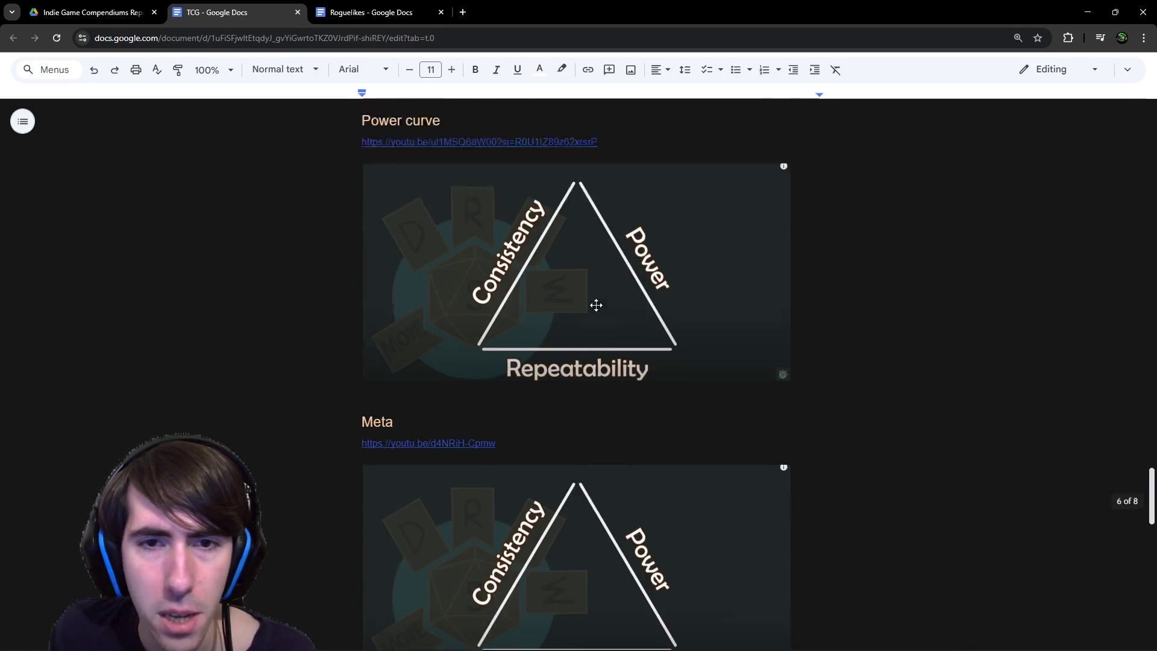
{"action": "scroll", "coordinate": [555, 289], "scroll_direction": "up", "scroll_amount": 5}
{"action": "scroll", "coordinate": [378, 206], "scroll_direction": "down", "scroll_amount": 6}
{"action": "scroll", "coordinate": [378, 206], "scroll_direction": "up", "scroll_amount": 7}
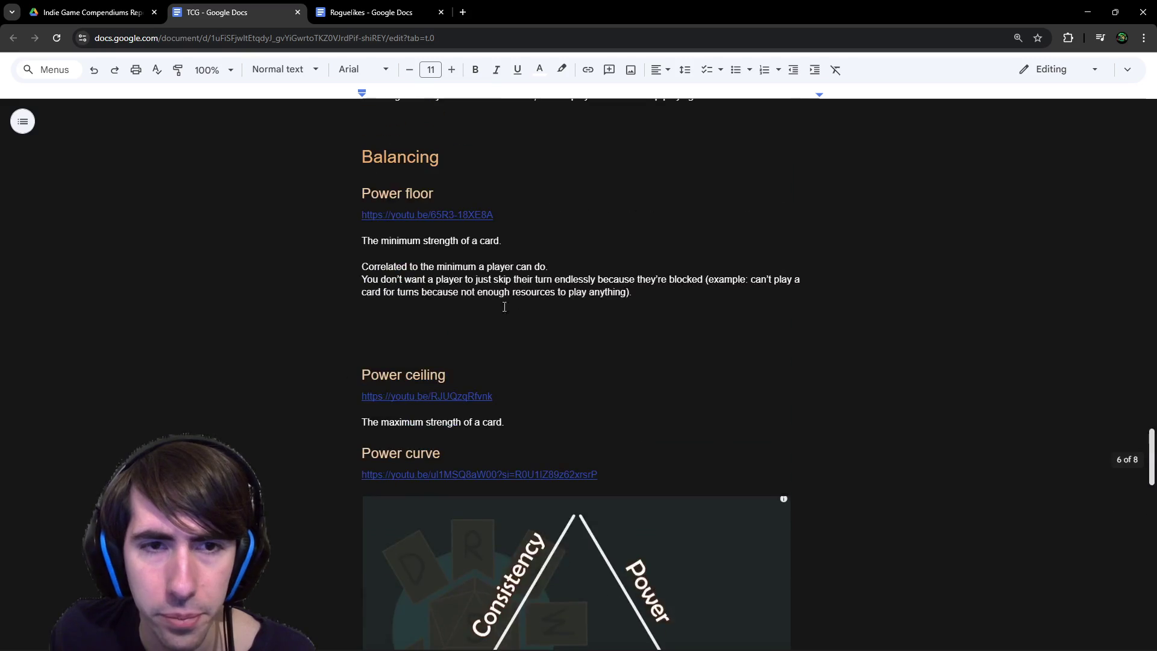
{"action": "left_click_drag", "start_coordinate": [396, 241], "coordinate": [482, 244]}
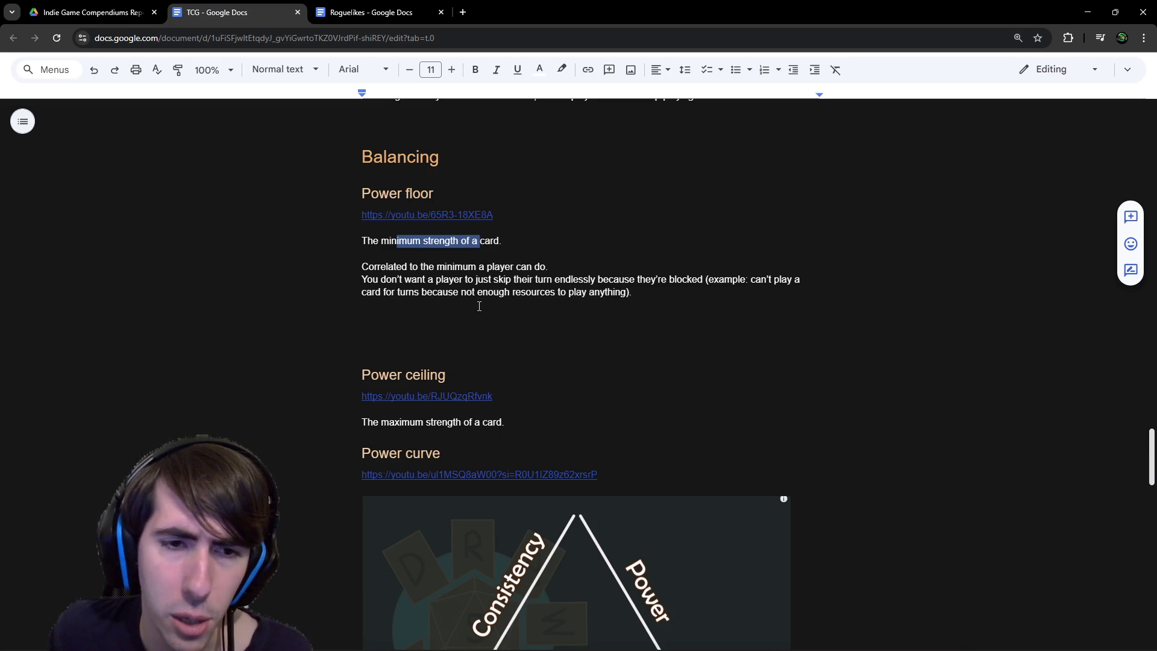
{"action": "scroll", "coordinate": [476, 305], "scroll_direction": "down", "scroll_amount": 2}
{"action": "scroll", "coordinate": [466, 305], "scroll_direction": "down", "scroll_amount": 3}
{"action": "scroll", "coordinate": [466, 305], "scroll_direction": "down", "scroll_amount": 8}
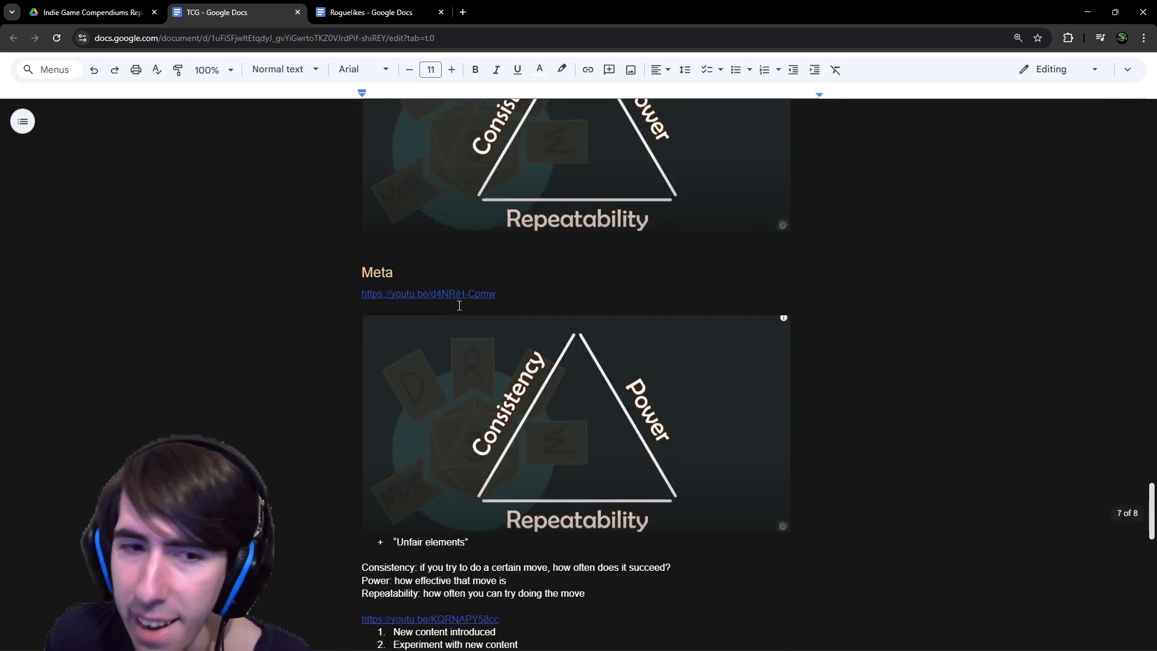
{"action": "scroll", "coordinate": [457, 293], "scroll_direction": "down", "scroll_amount": 5}
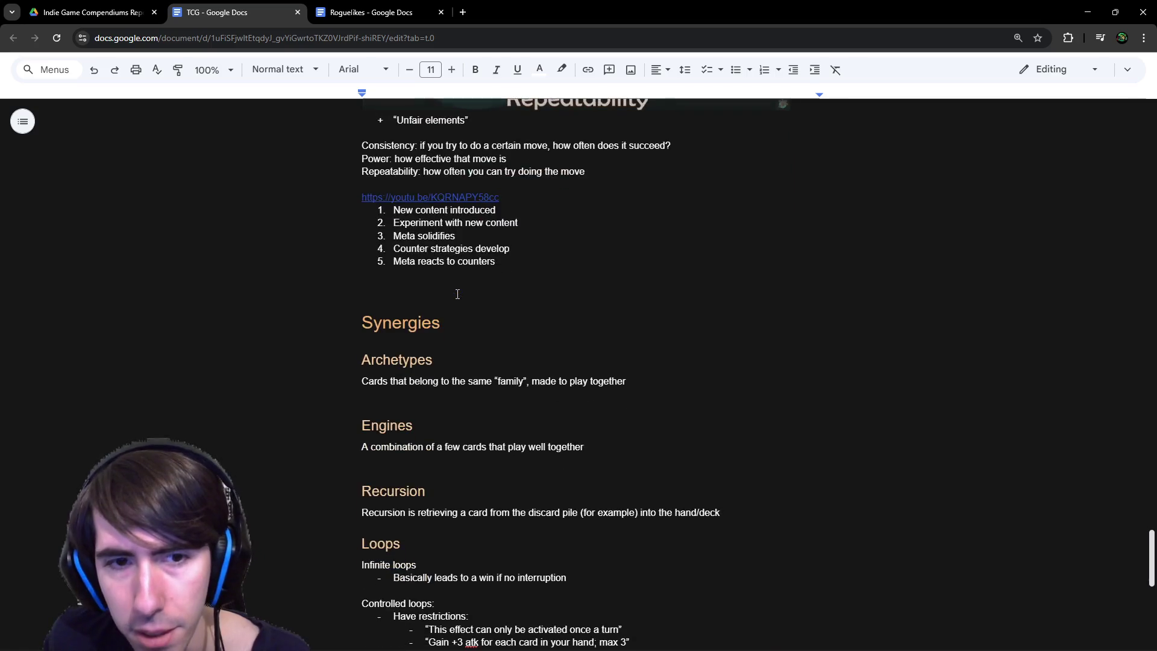
{"action": "left_click_drag", "start_coordinate": [360, 246], "coordinate": [588, 284]}
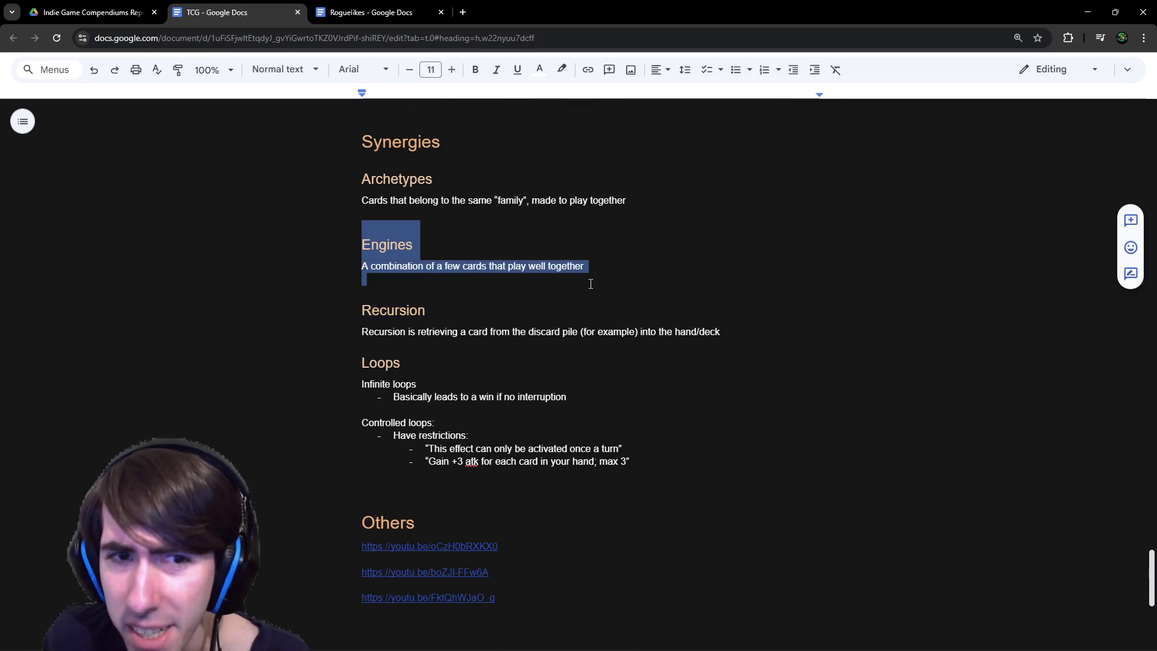
{"action": "left_click", "coordinate": [584, 286]}
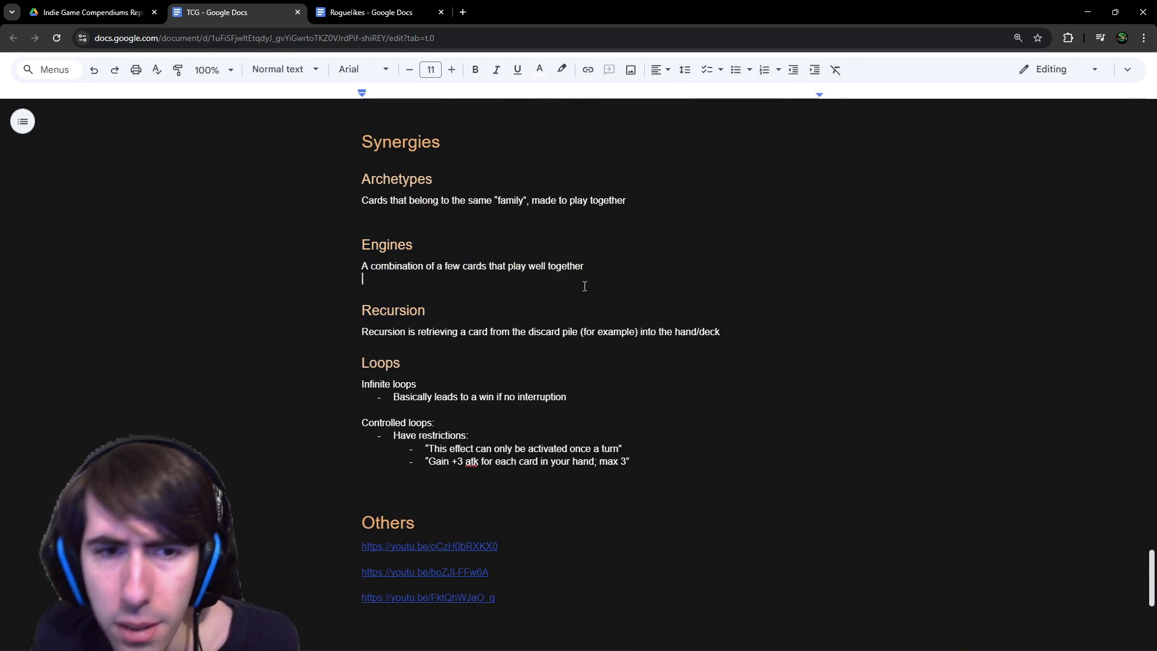
{"action": "mouse_move", "coordinate": [749, 337]}
{"action": "left_mouse_down"}
{"action": "mouse_move", "coordinate": [465, 268]}
{"action": "mouse_move", "coordinate": [452, 242]}
{"action": "left_mouse_up"}
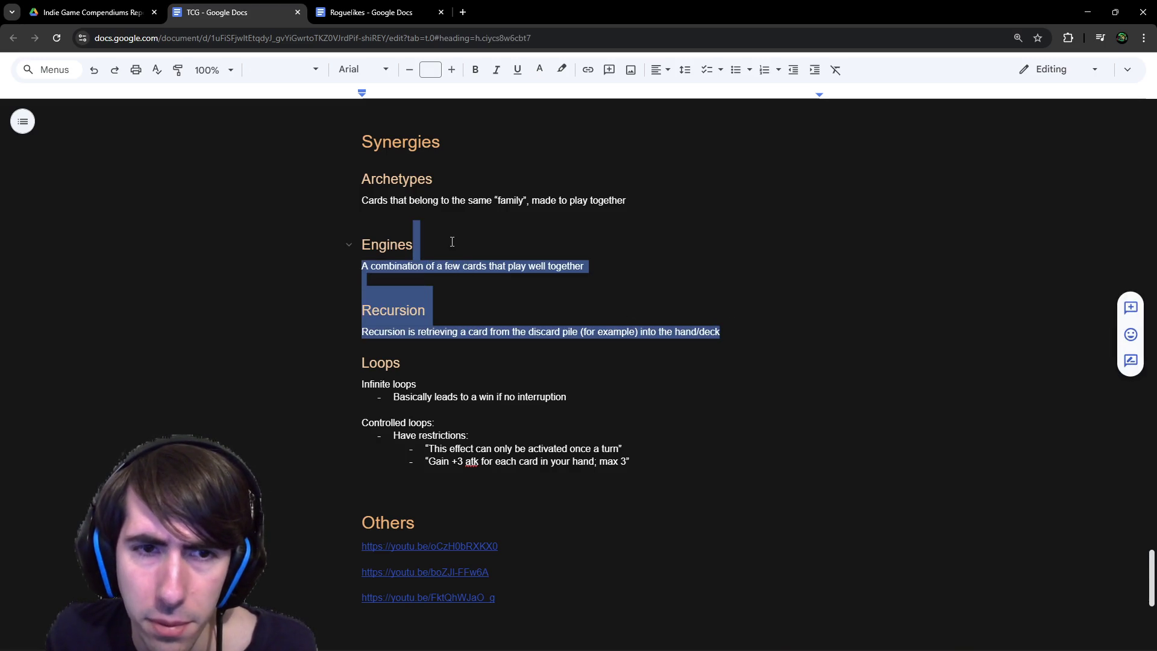
{"action": "left_click", "coordinate": [452, 241]}
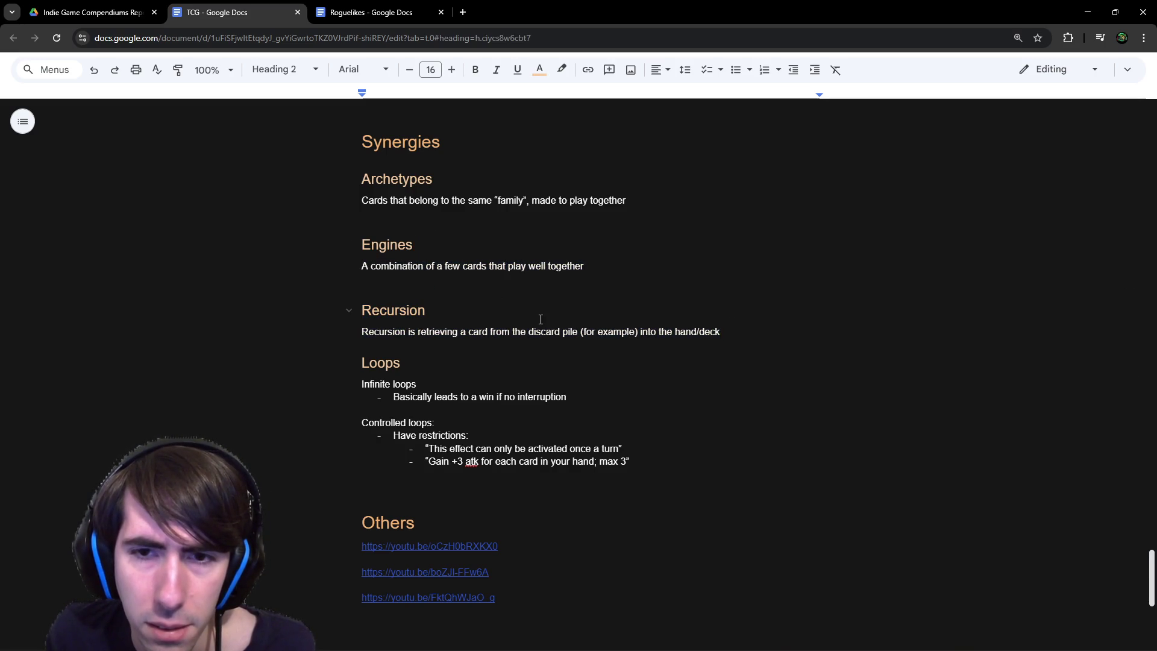
Glance over the Loops section, then minimize Chrome to reveal Godot's applyRawStatsChangeCommand.gd script.
{"action": "left_click_drag", "start_coordinate": [365, 364], "coordinate": [666, 460]}
{"action": "left_click", "coordinate": [681, 459]}
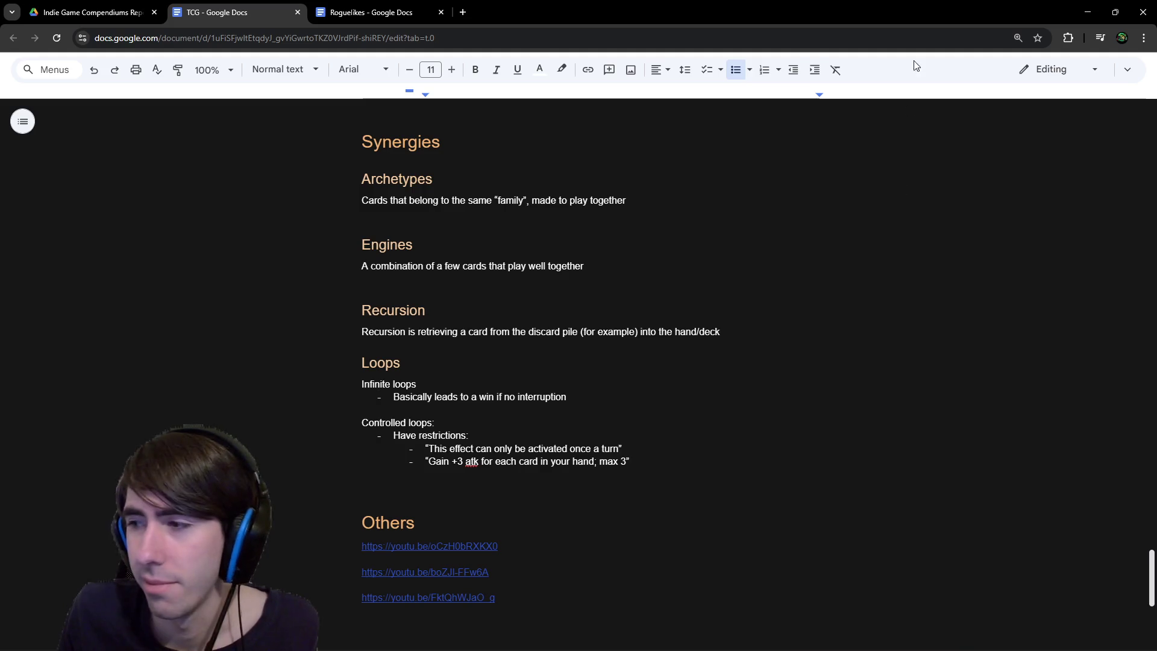
{"action": "double_click", "coordinate": [800, 13]}
{"action": "key", "text": "super+Down"}
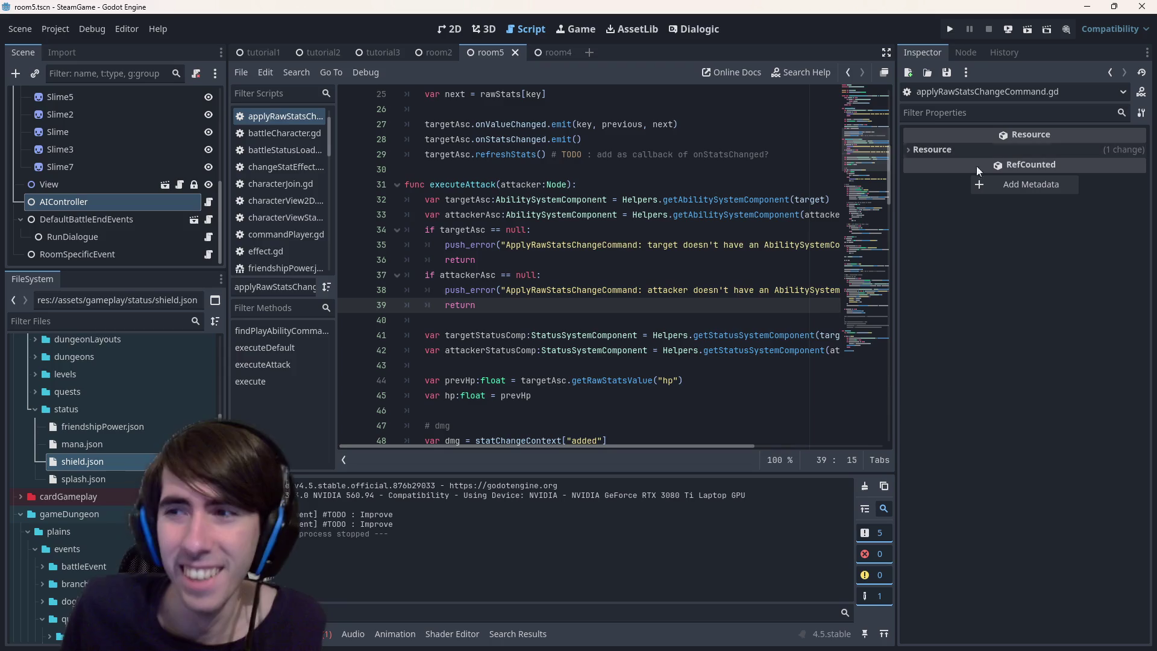
Review the executeAttack script, then open a PowerShell terminal at res:// from the FileSystem dock.
{"action": "left_click", "coordinate": [648, 409]}
{"action": "scroll", "coordinate": [648, 408], "scroll_direction": "down", "scroll_amount": 3}
{"action": "scroll", "coordinate": [649, 408], "scroll_direction": "down", "scroll_amount": 3}
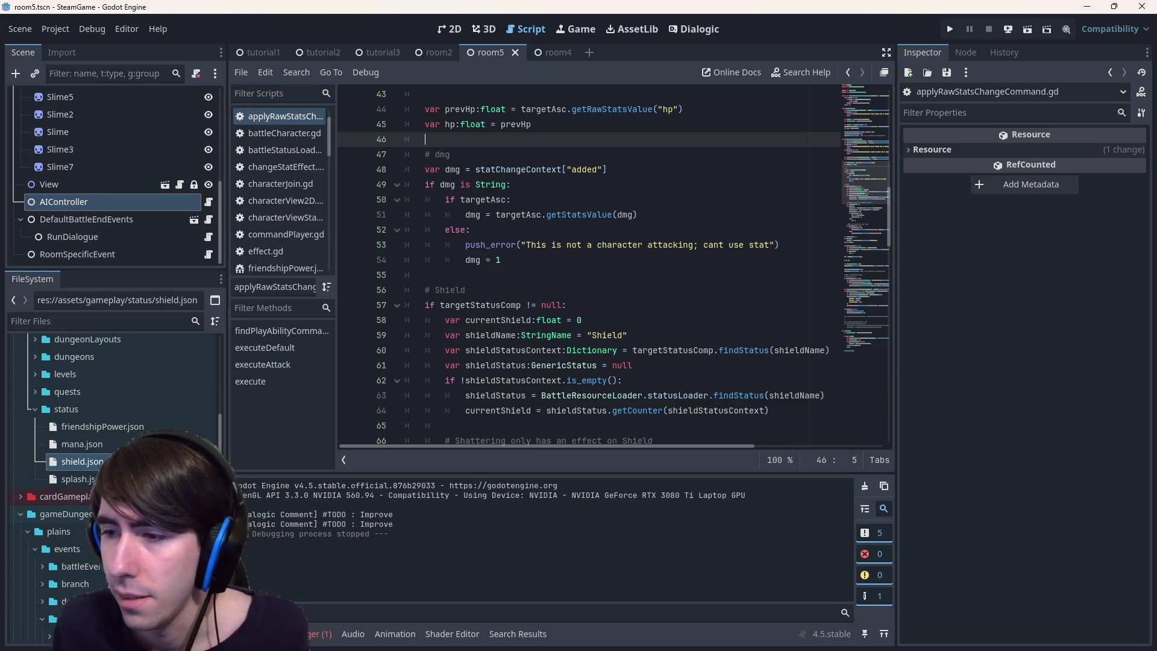
{"action": "scroll", "coordinate": [654, 295], "scroll_direction": "up", "scroll_amount": 14}
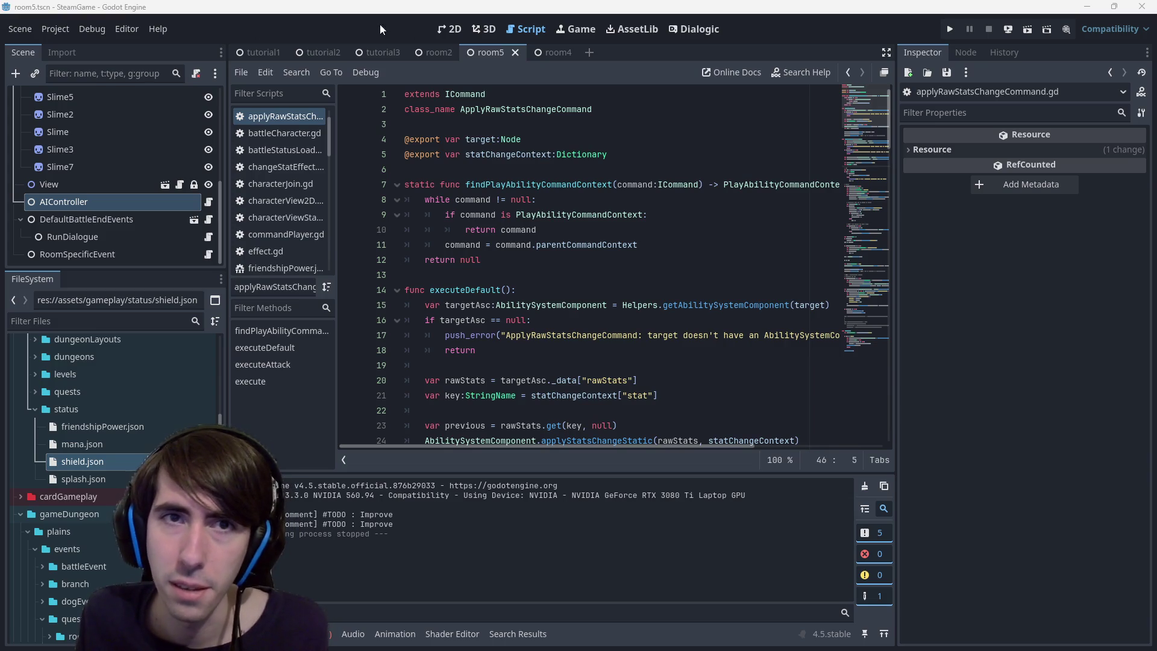
{"action": "left_click", "coordinate": [439, 35]}
{"action": "scroll", "coordinate": [634, 266], "scroll_direction": "down", "scroll_amount": 2}
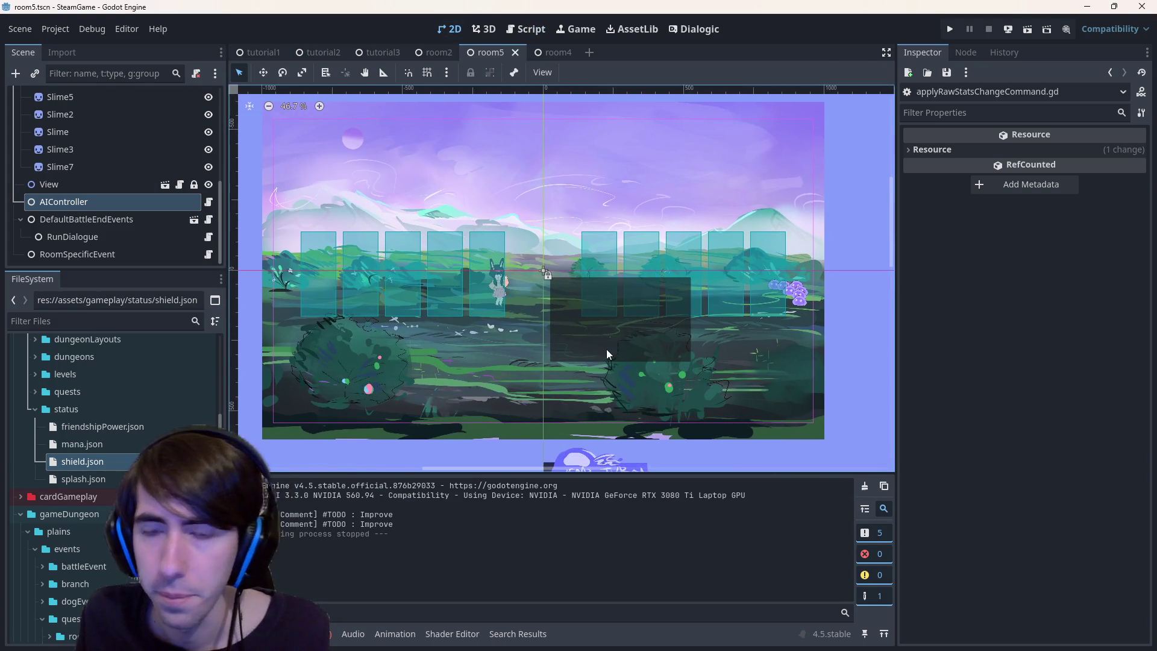
{"action": "left_click", "coordinate": [530, 32]}
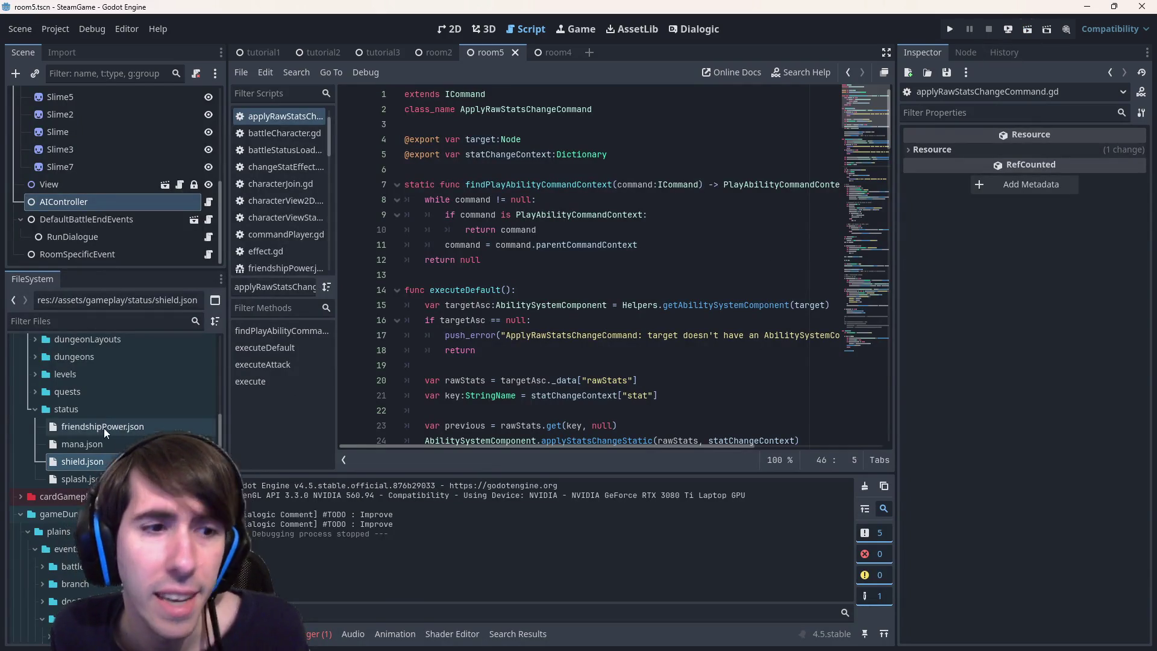
{"action": "scroll", "coordinate": [70, 359], "scroll_direction": "up", "scroll_amount": 10}
{"action": "right_click", "coordinate": [70, 360]}
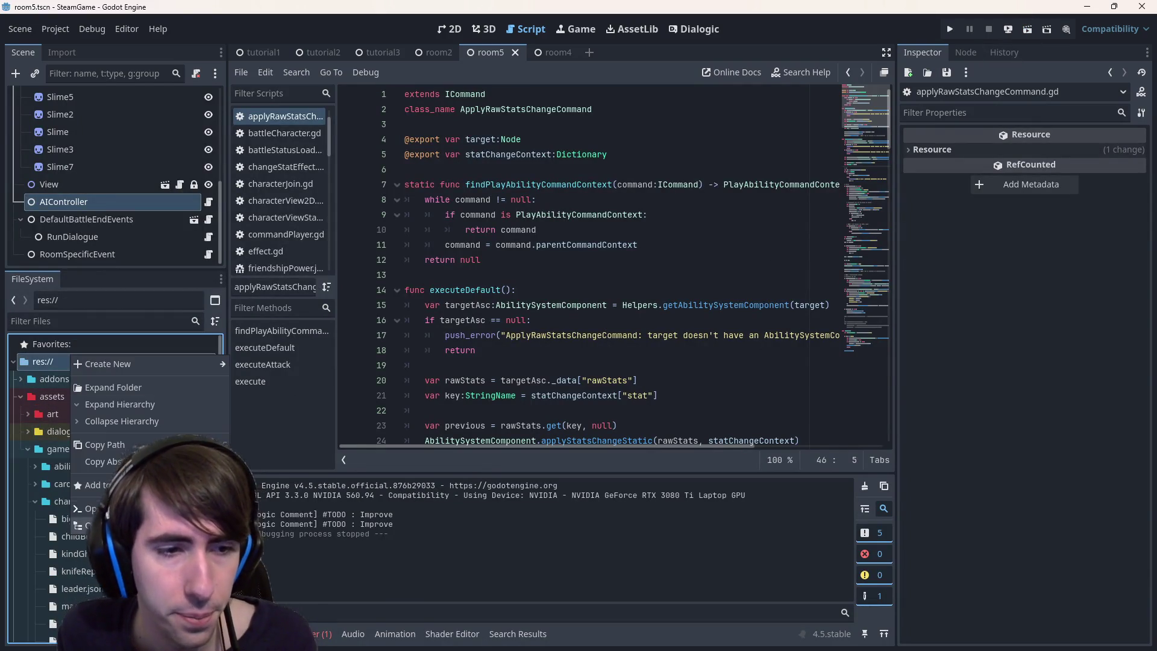
{"action": "left_click", "coordinate": [545, 335]}
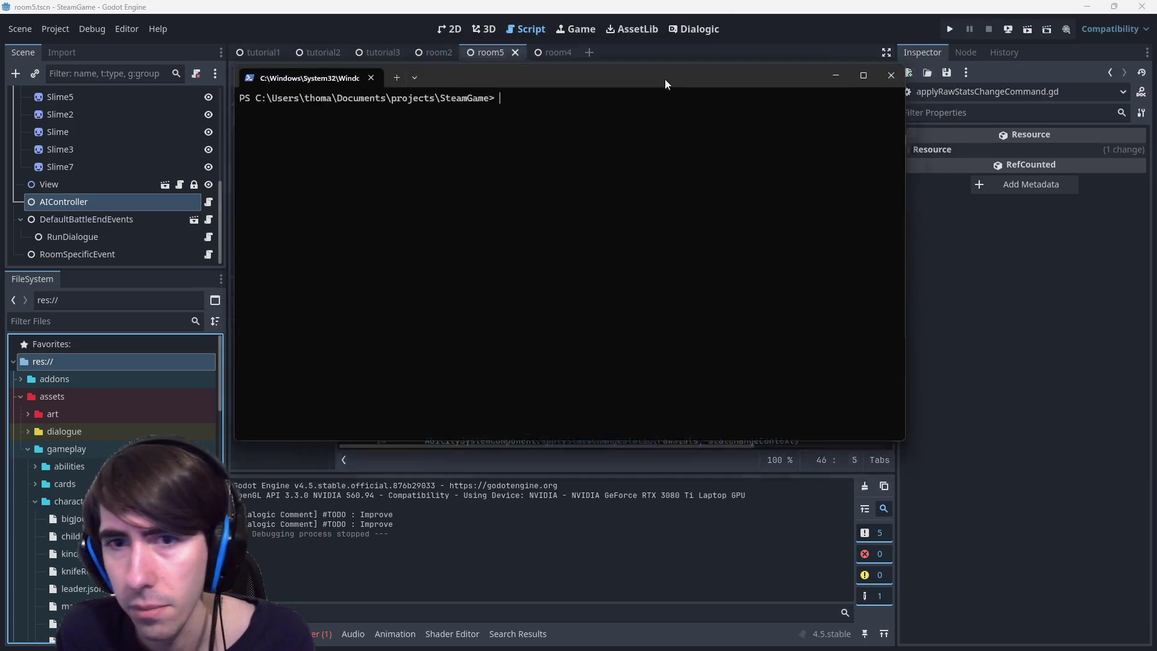
Check the repository status and stage all changes with git add.
{"action": "type", "text": "git status"}
{"action": "key", "text": "Return"}
{"action": "type", "text": "git add ."}
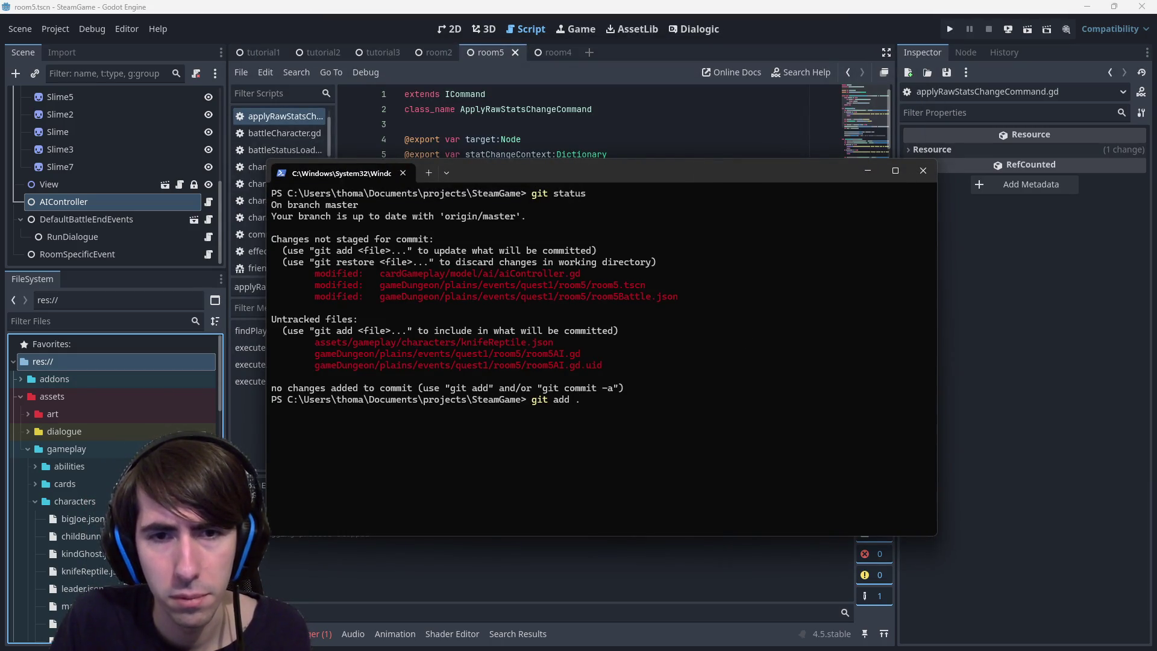
{"action": "key", "text": "Return"}
Commit with message '[MAD-162] Room5: ai finished (focusing enemies with the lowest amount of shield' and prepare git push.
{"action": "type", "text": "git commit -m \"["}
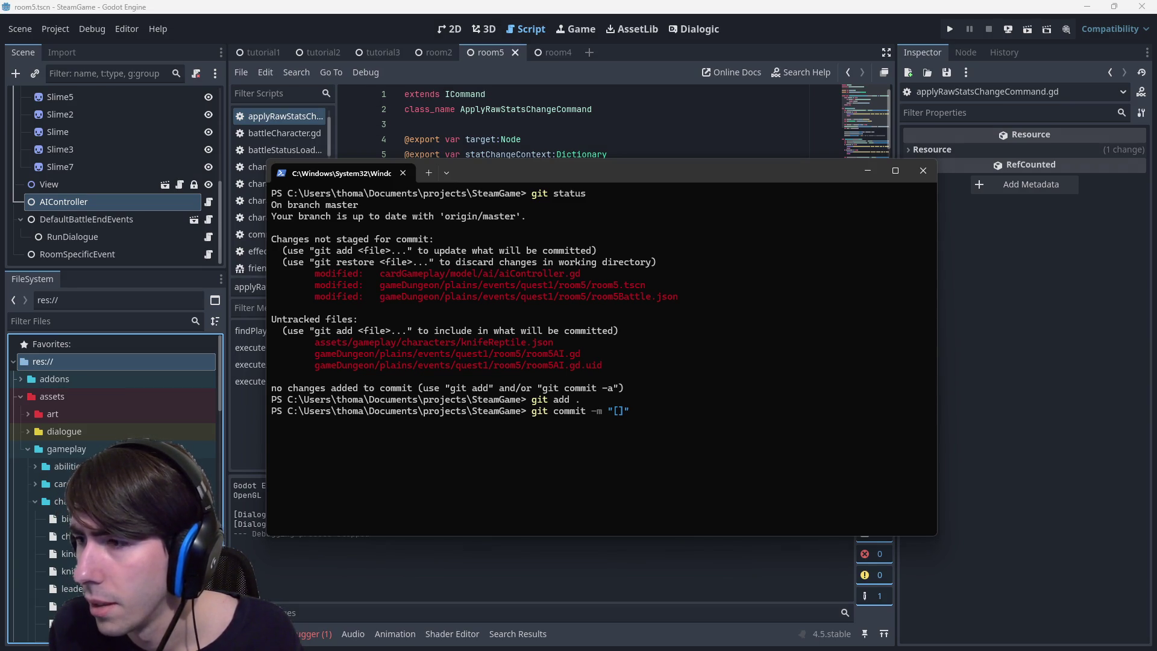
{"action": "type", "text": "162"}
{"action": "type", "text": "MAD-"}
{"action": "type", "text": " Room5:"}
{"action": "type", "text": " finis"}
{"action": "type", "text": "cusing "}
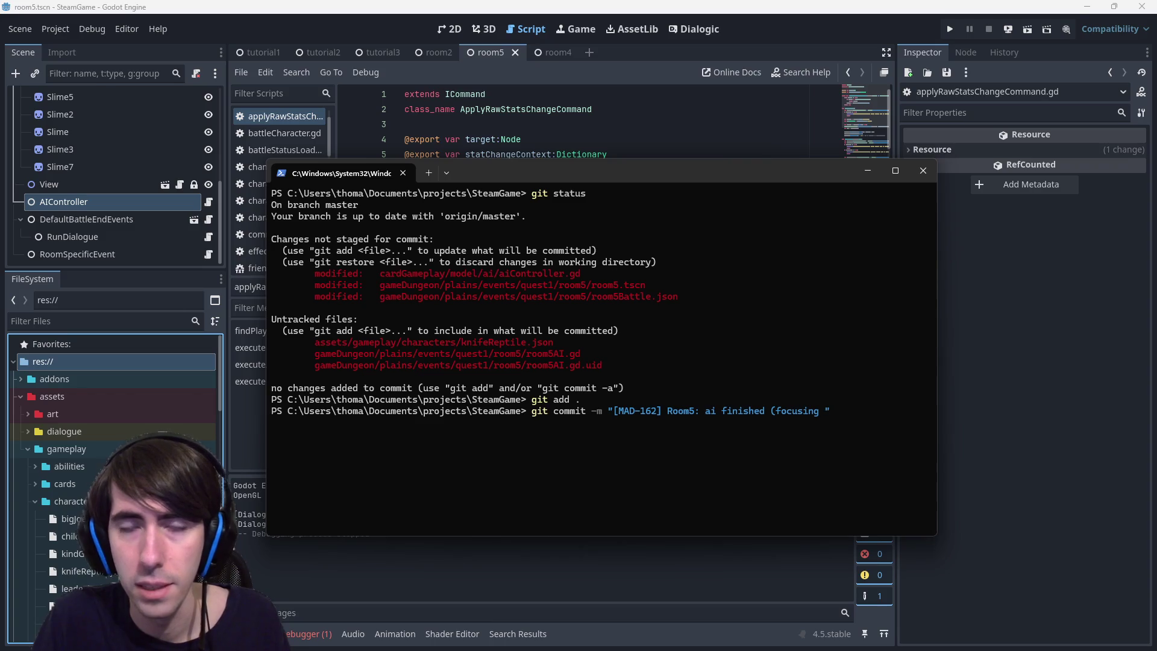
{"action": "type", "text": "mies with the l"}
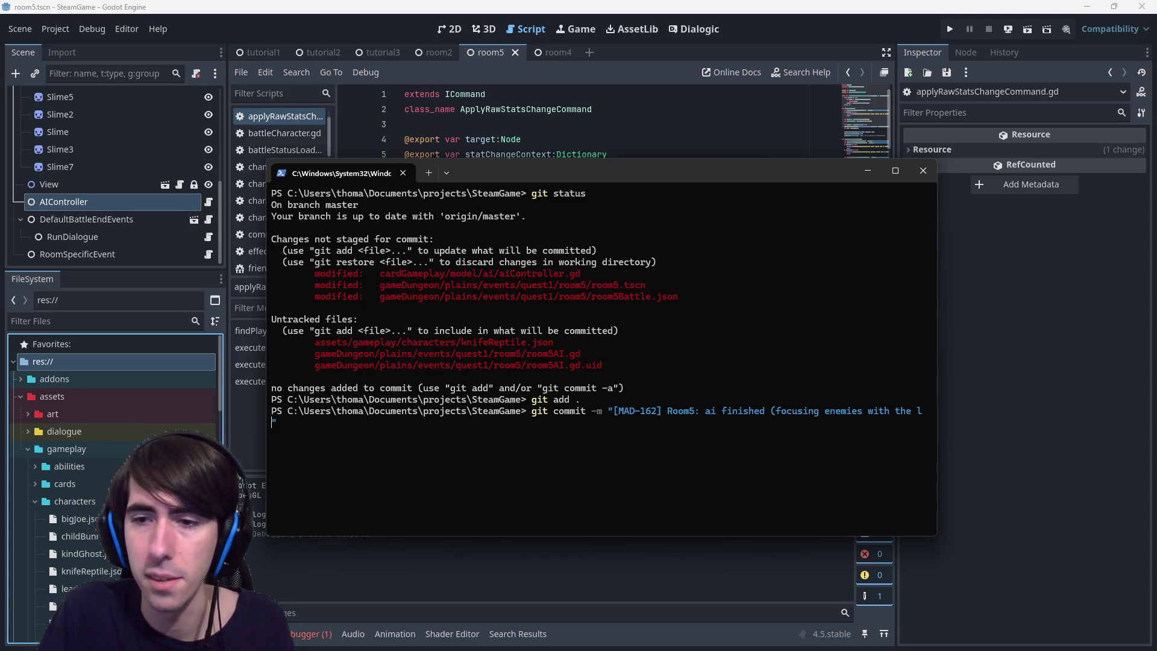
{"action": "key", "text": "BackSpace"}
{"action": "key", "text": "BackSpace"}
{"action": "type", "text": "st sm"}
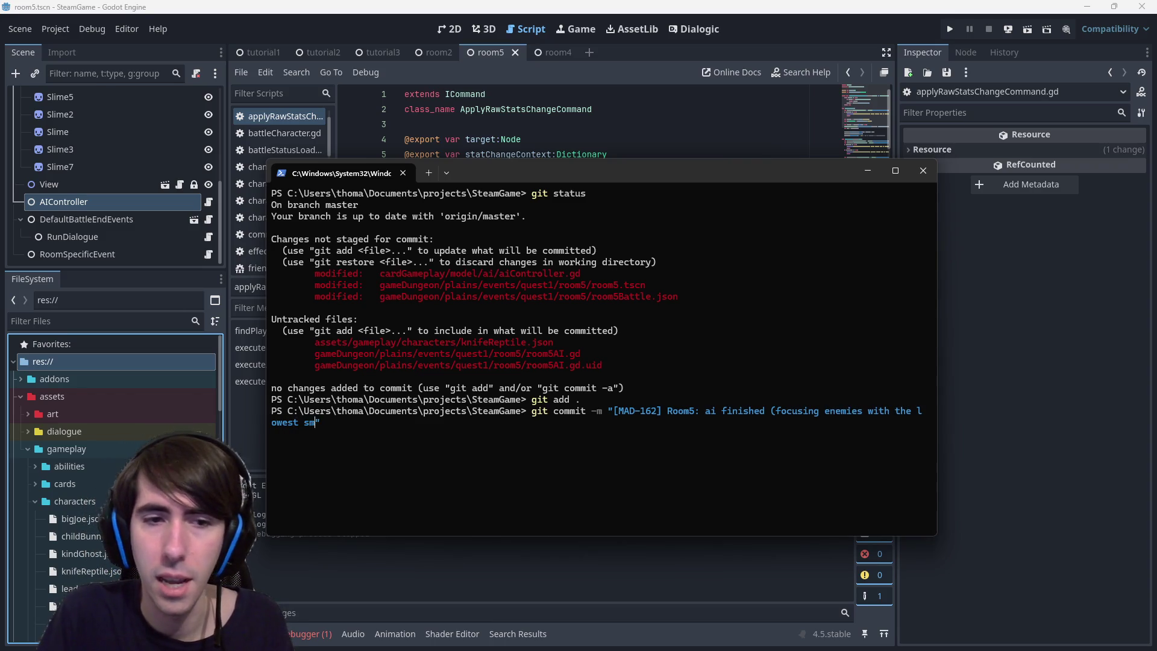
{"action": "type", "text": "mount of shield"}
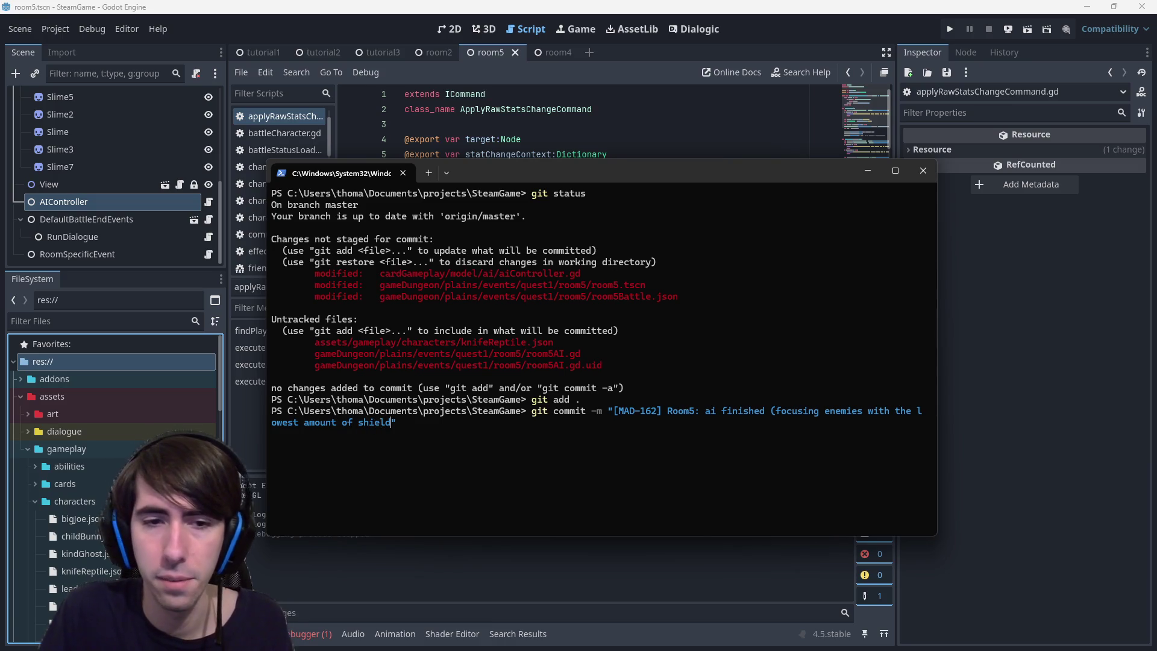
{"action": "key", "text": "Return"}
{"action": "type", "text": "git push"}
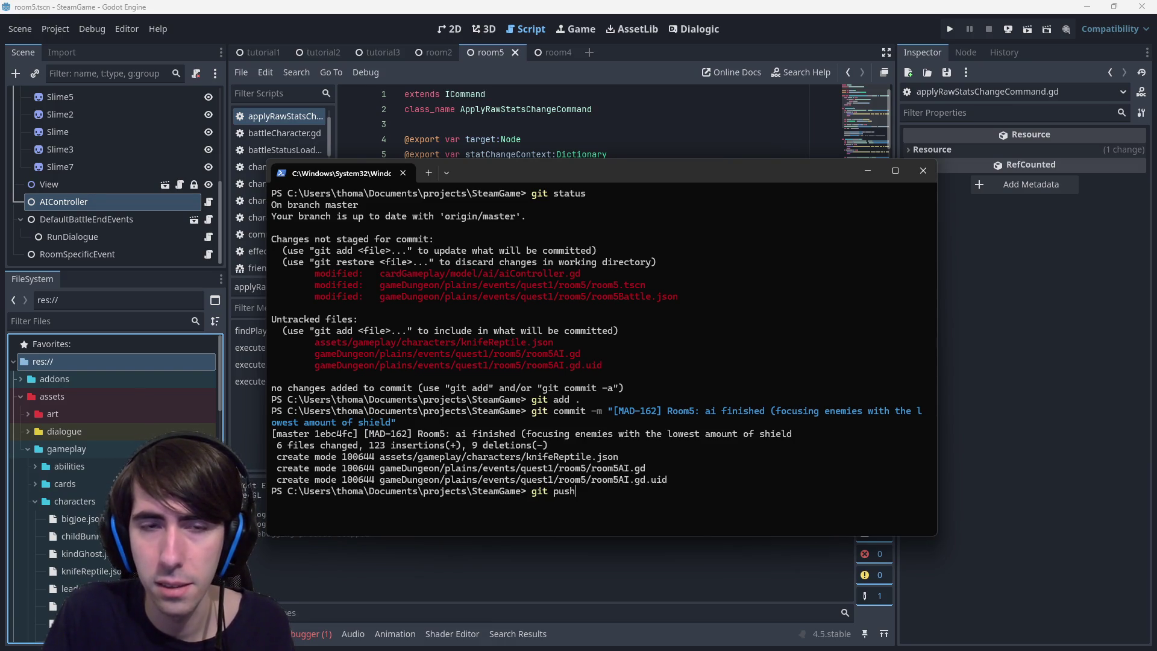
{"action": "key", "text": "ctrl+v"}
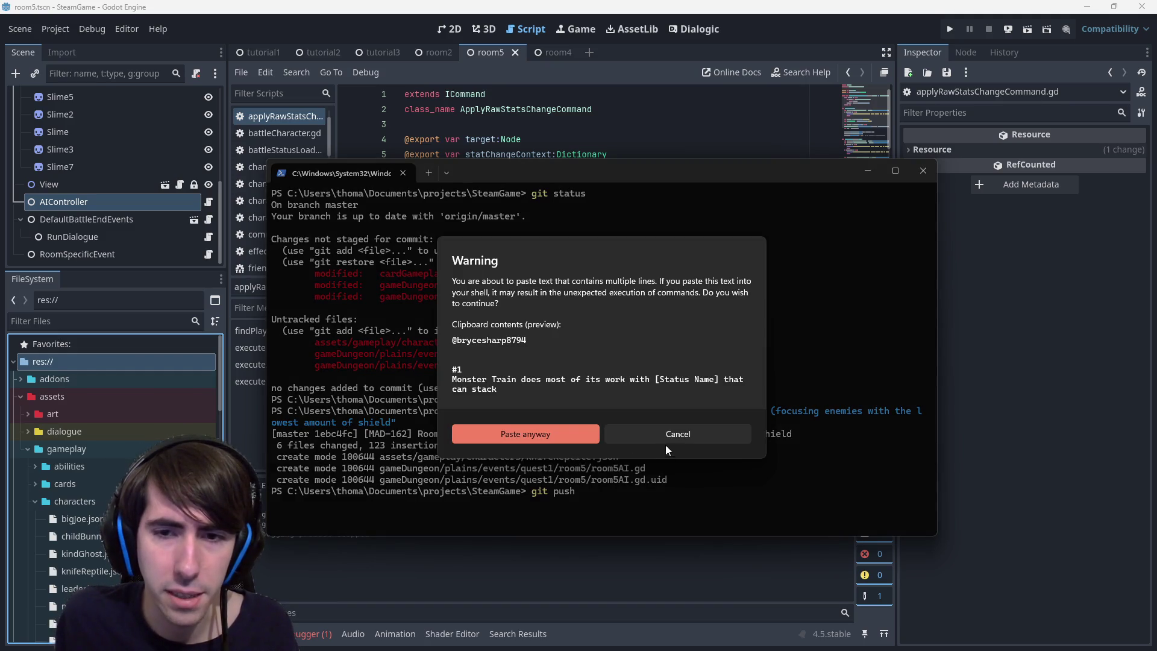
Jump from the Debugger Errors list to executeAttack and add breakpoints on lines 35 and 38.
{"action": "left_click", "coordinate": [667, 436]}
{"action": "left_click", "coordinate": [312, 633]}
{"action": "left_click", "coordinate": [321, 488]}
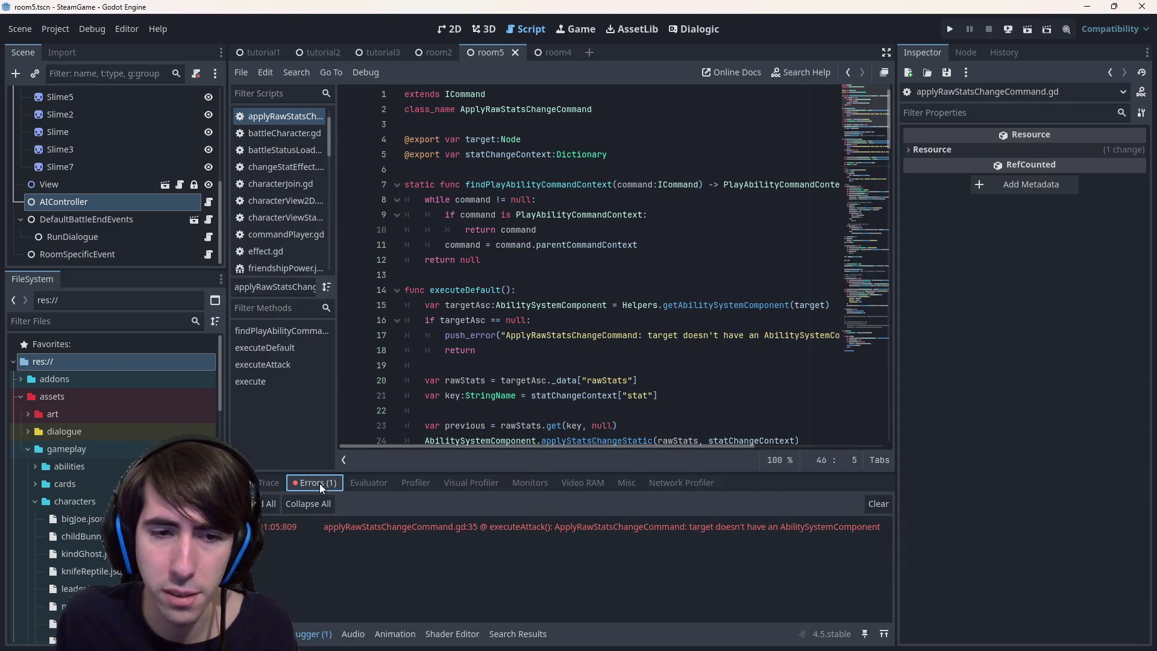
{"action": "left_click", "coordinate": [450, 527]}
{"action": "left_click", "coordinate": [348, 260]}
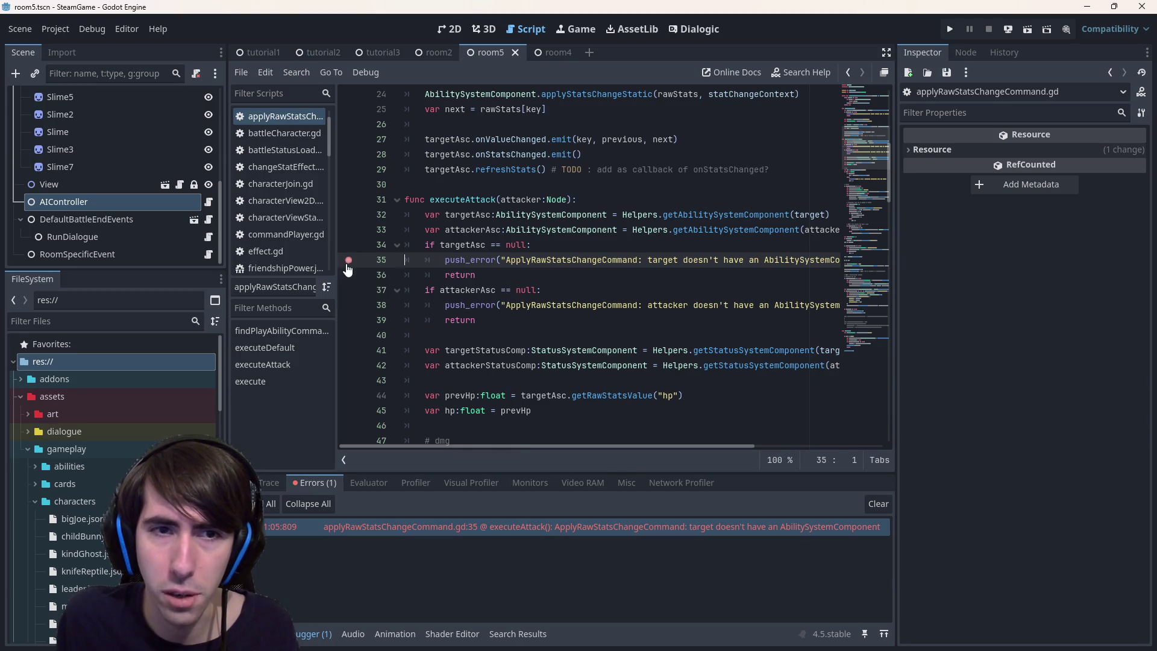
{"action": "left_click", "coordinate": [349, 305]}
Run the current scene, push the commit to master, and advance the game's opening dialogue.
{"action": "left_click", "coordinate": [1007, 29]}
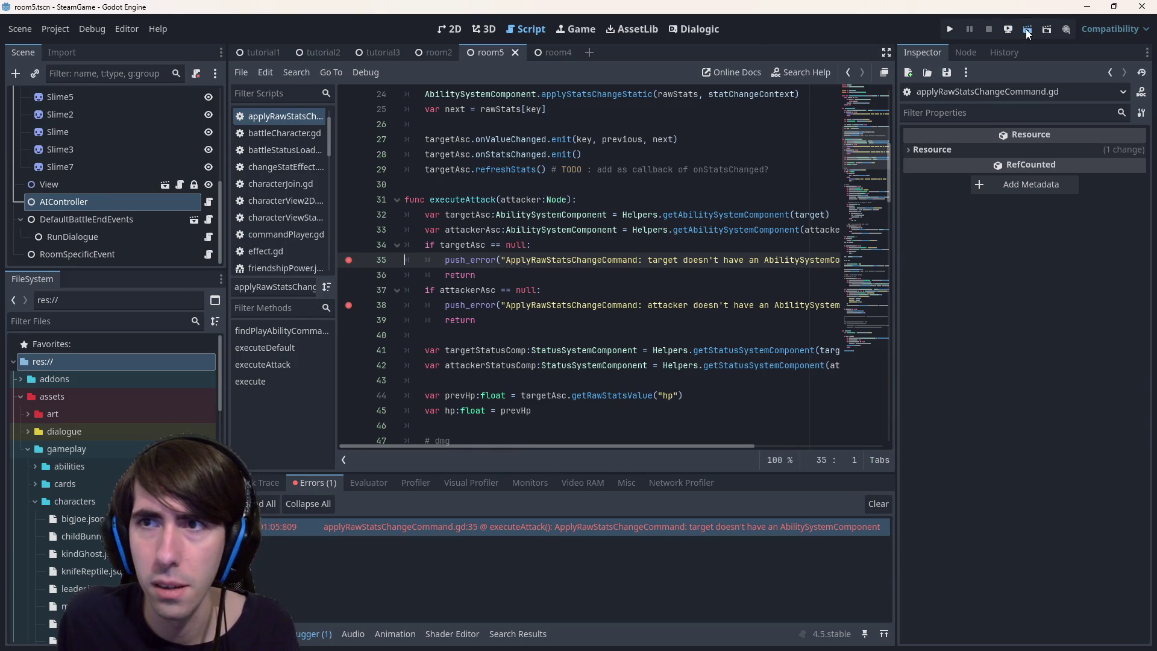
{"action": "key", "text": "alt+Tab"}
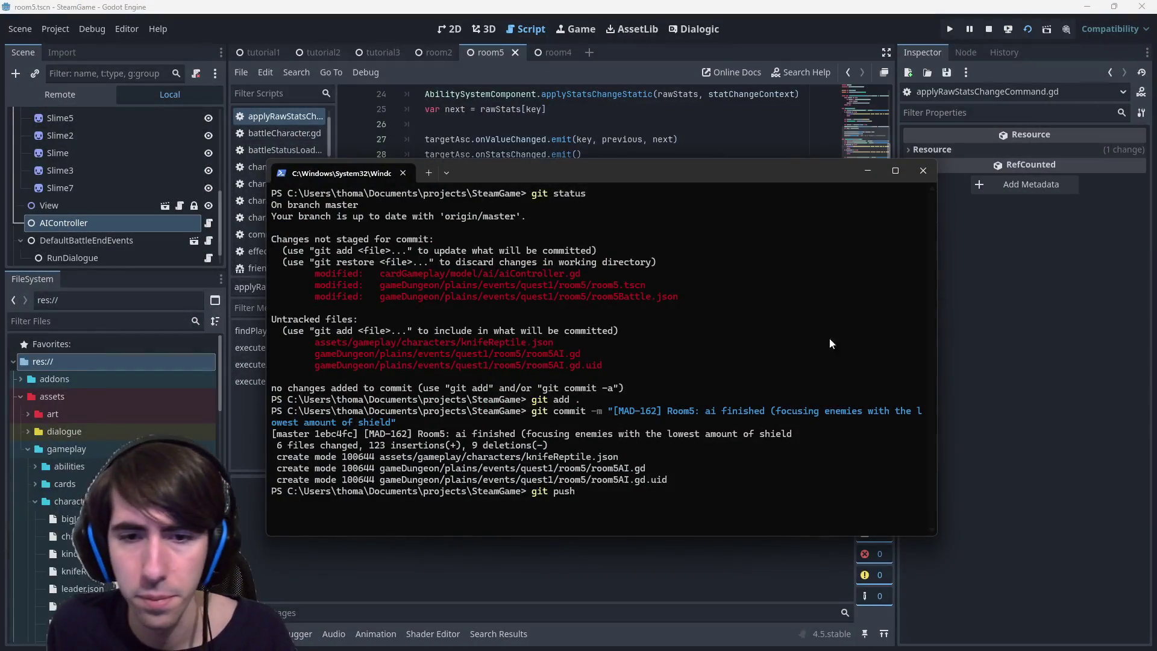
{"action": "key", "text": "Return"}
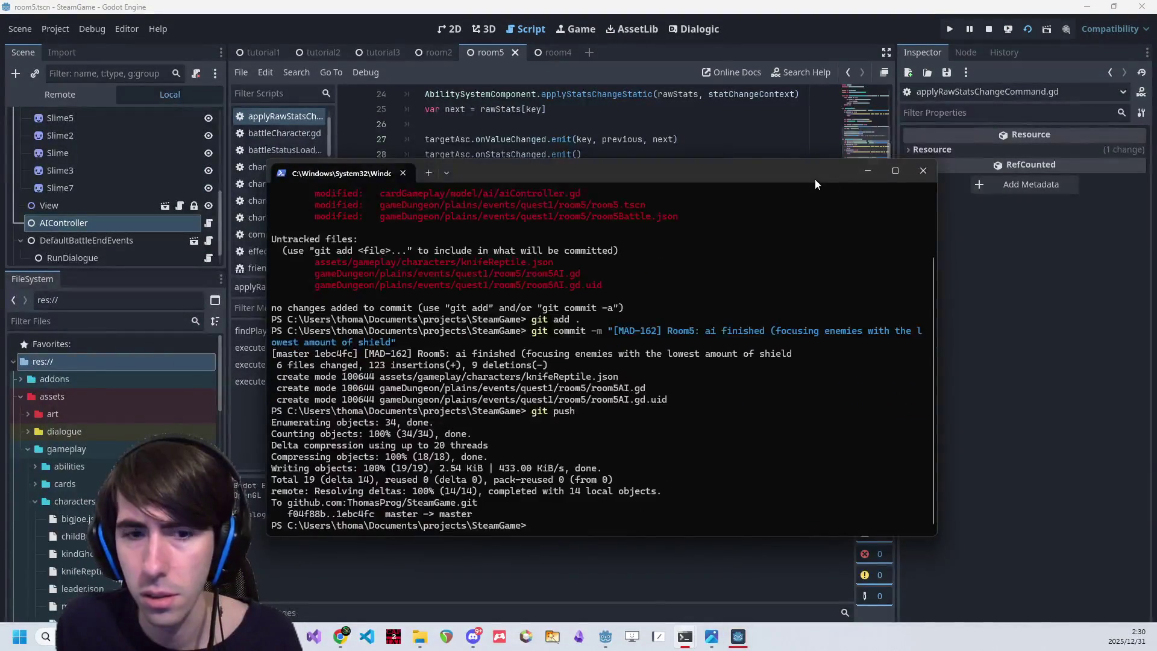
{"action": "left_click", "coordinate": [738, 637]}
{"action": "left_click", "coordinate": [742, 638]}
{"action": "left_click", "coordinate": [655, 294]}
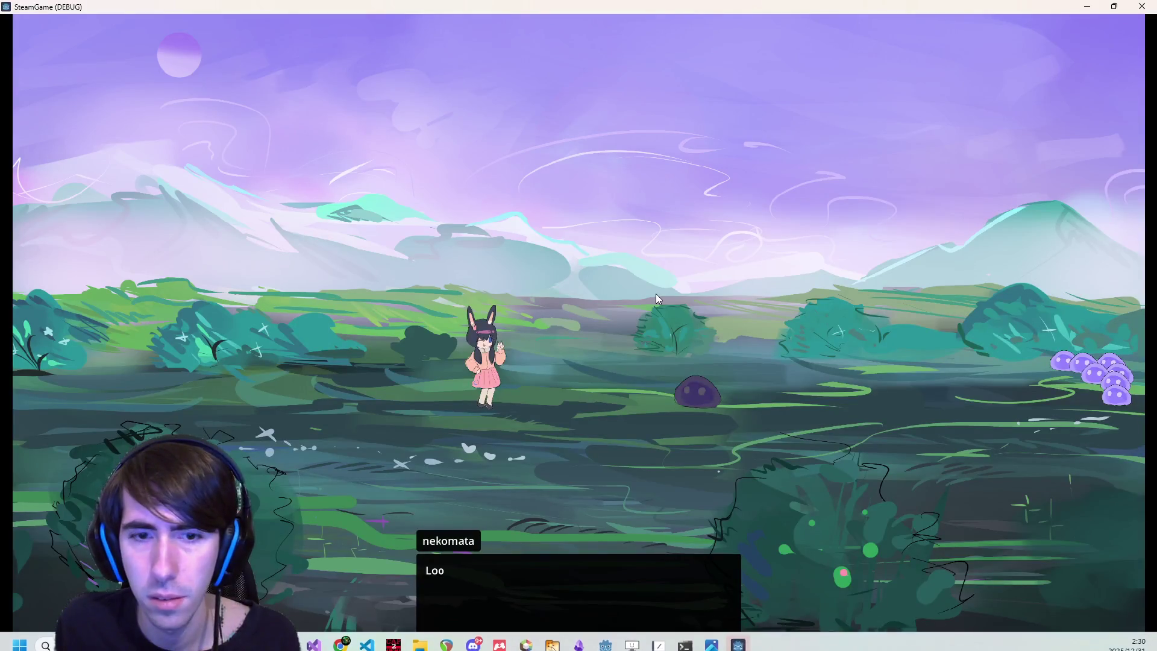
Start the fight, place the three characters, and play Shield Boost on the dark-haired character.
{"action": "left_click", "coordinate": [553, 250]}
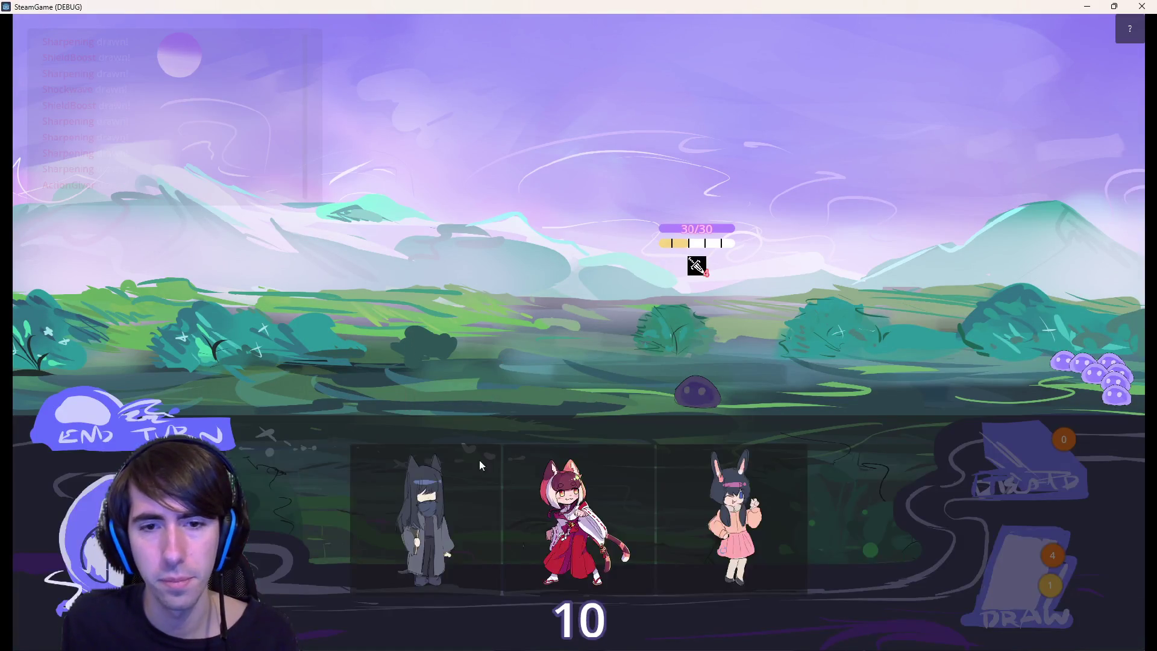
{"action": "left_click_drag", "start_coordinate": [478, 460], "coordinate": [453, 326]}
{"action": "left_click_drag", "start_coordinate": [486, 518], "coordinate": [369, 373]}
{"action": "left_click", "coordinate": [572, 540]}
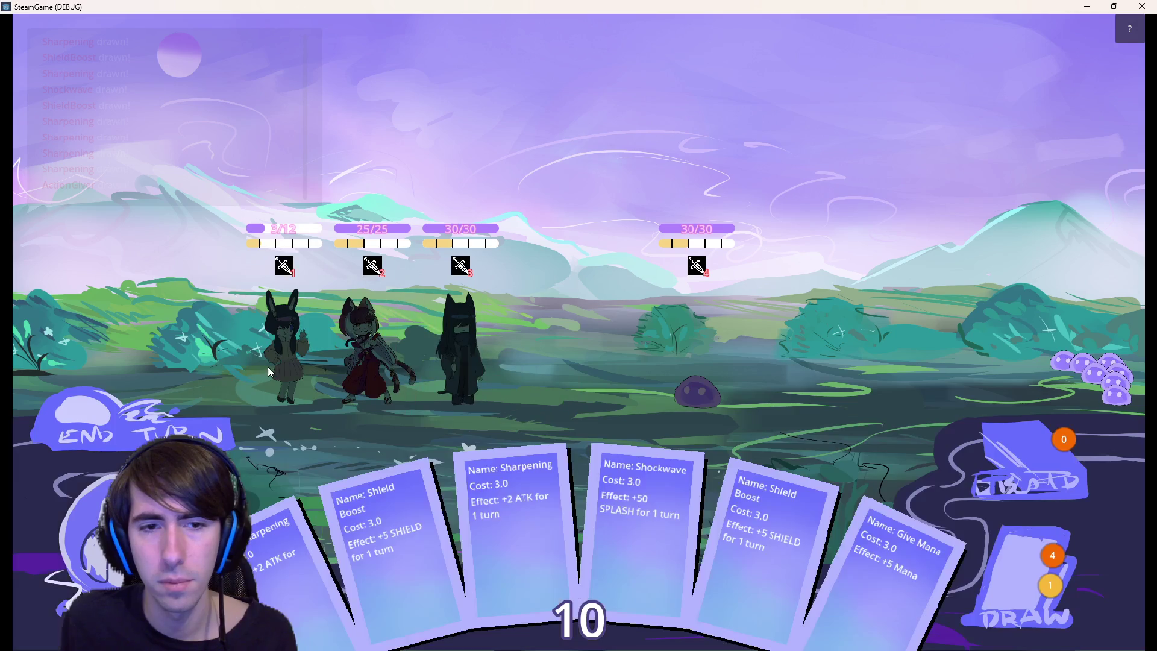
{"action": "left_click_drag", "start_coordinate": [777, 524], "coordinate": [449, 333]}
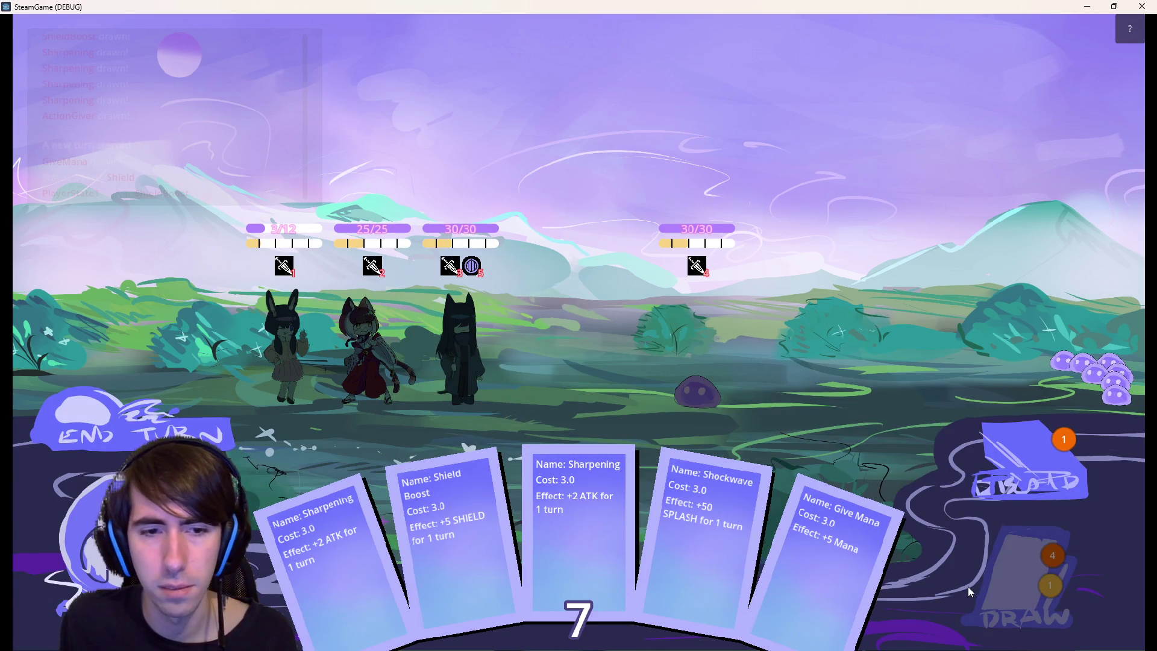
{"action": "mouse_move", "coordinate": [416, 537]}
{"action": "left_mouse_down"}
{"action": "mouse_move", "coordinate": [355, 357]}
{"action": "mouse_move", "coordinate": [362, 343]}
{"action": "left_mouse_up"}
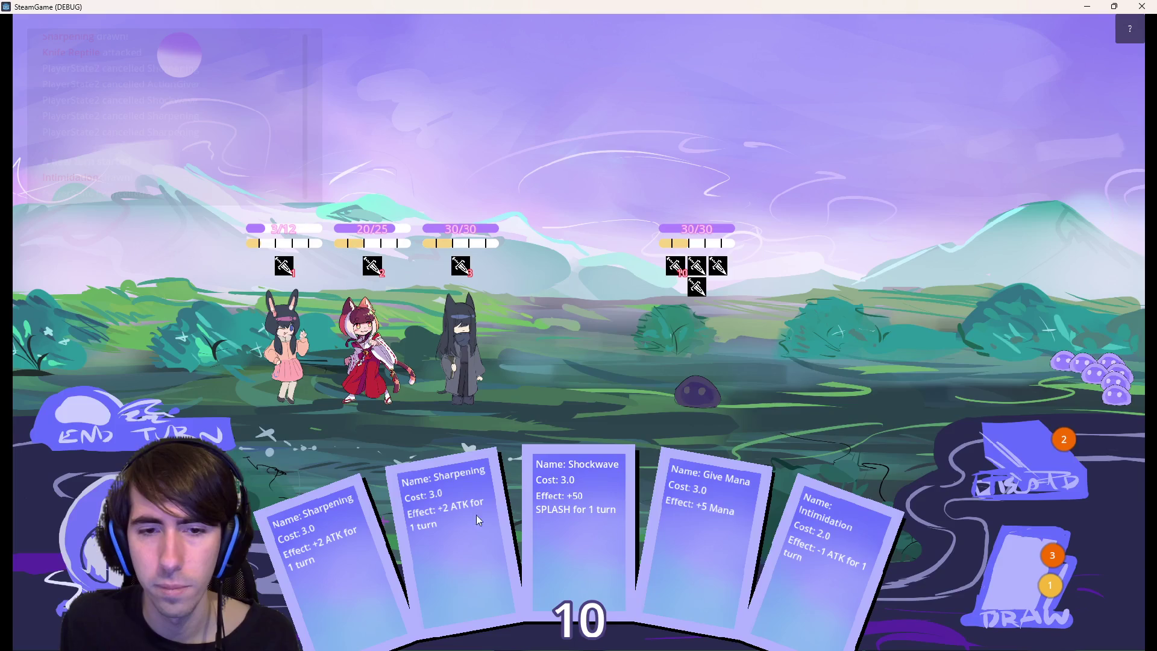
{"action": "mouse_move", "coordinate": [580, 533]}
{"action": "left_mouse_down"}
{"action": "mouse_move", "coordinate": [490, 374]}
{"action": "mouse_move", "coordinate": [583, 552]}
{"action": "left_mouse_up"}
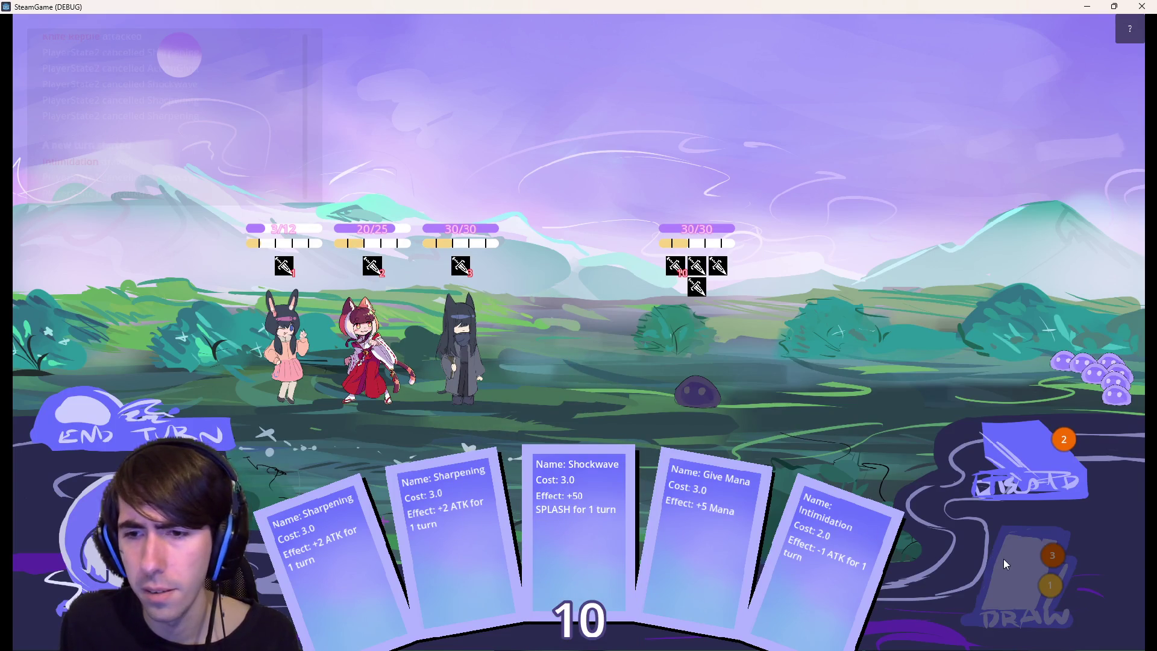
Draw two cards, play Give Mana on the black-haired character and Sharpening on the cat-girl.
{"action": "left_click", "coordinate": [1001, 558]}
{"action": "left_click", "coordinate": [1003, 558]}
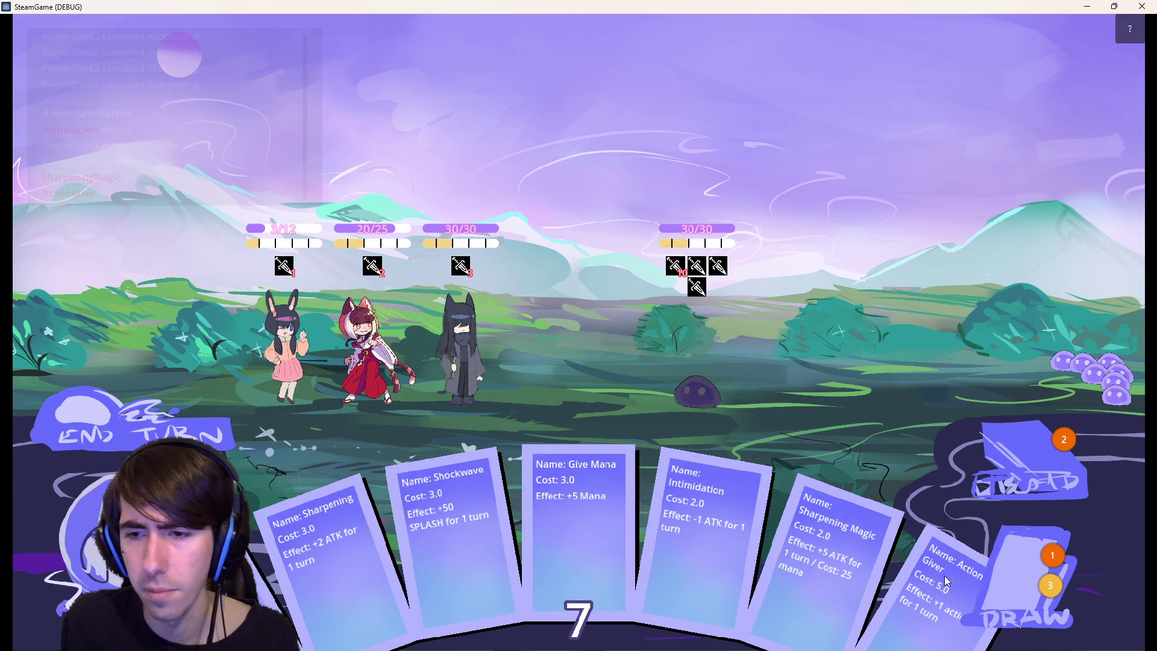
{"action": "left_click_drag", "start_coordinate": [583, 508], "coordinate": [472, 327]}
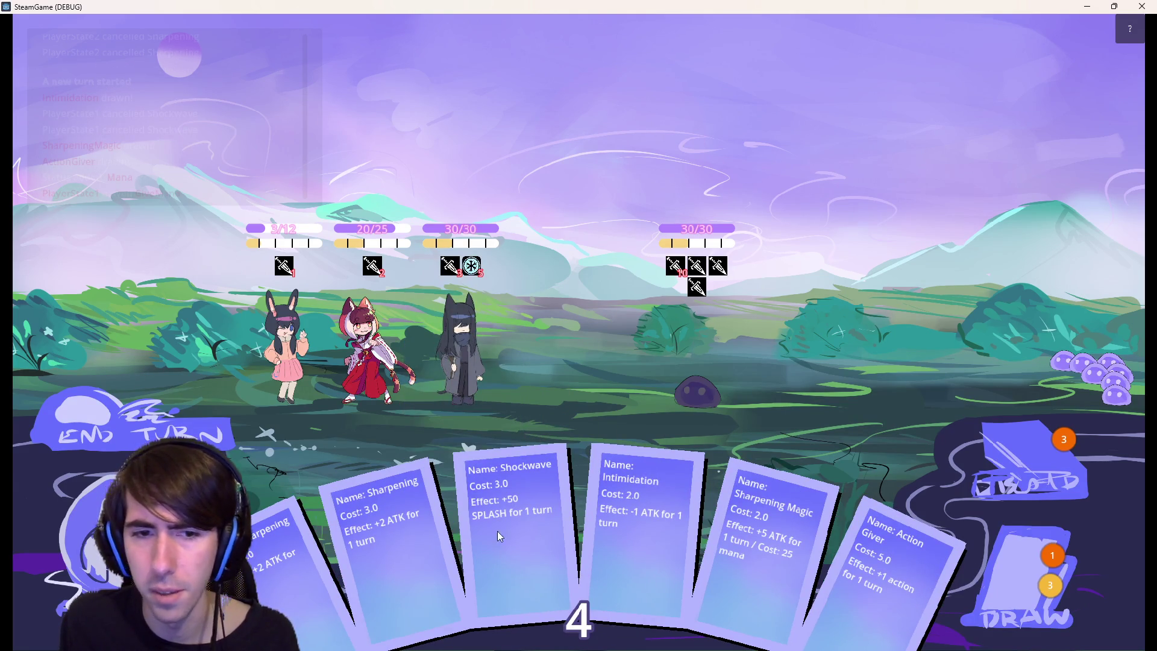
{"action": "left_click_drag", "start_coordinate": [404, 517], "coordinate": [368, 344]}
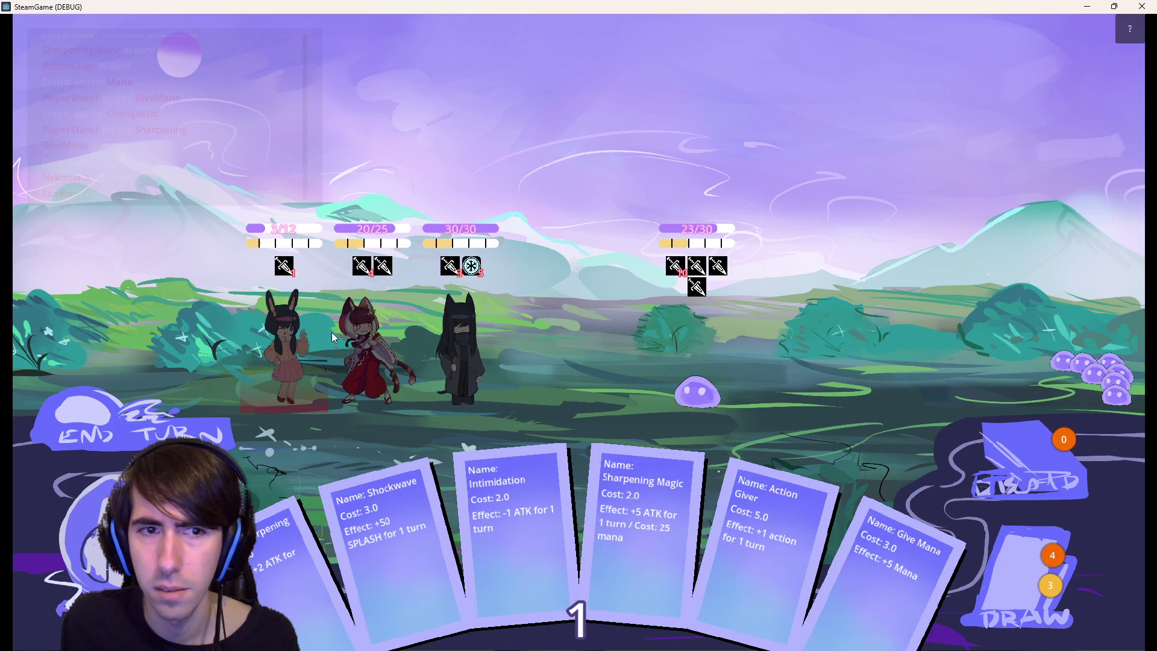
{"action": "key", "text": "alt+F4"}
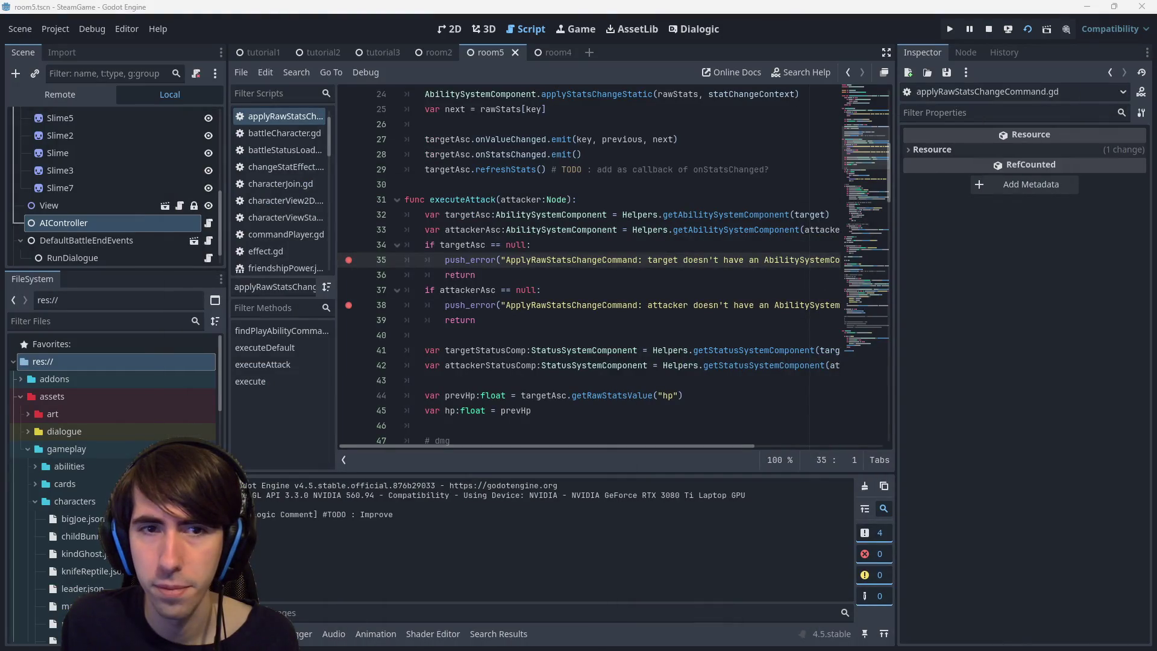
{"action": "key", "text": "alt+Tab"}
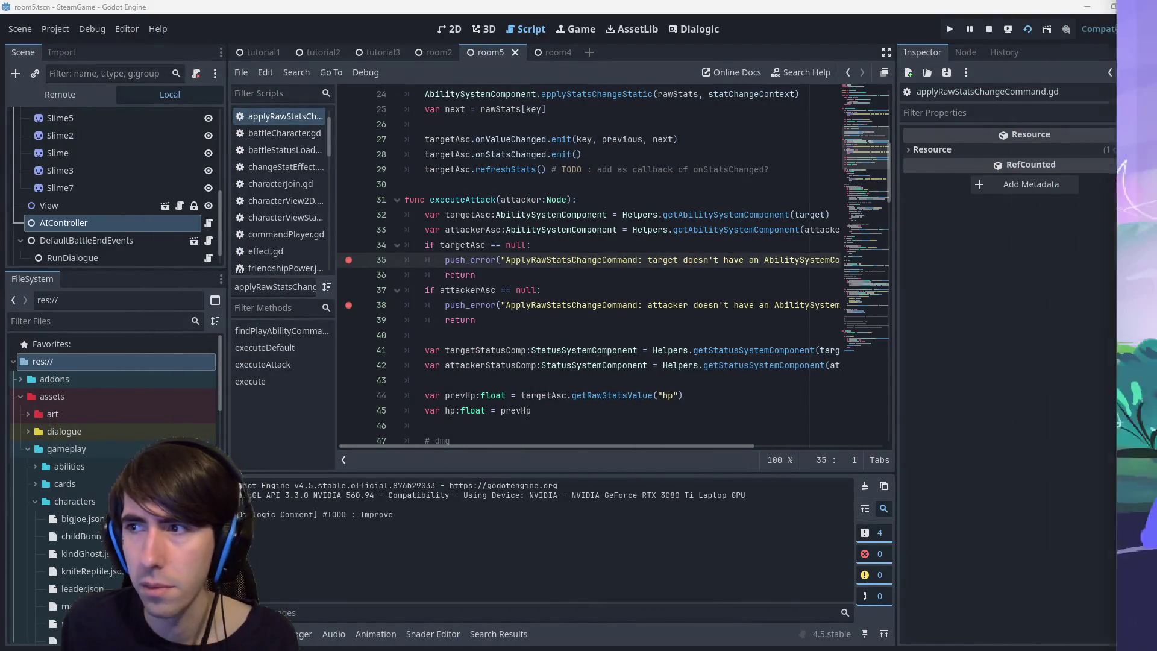
{"action": "key", "text": "alt+Tab"}
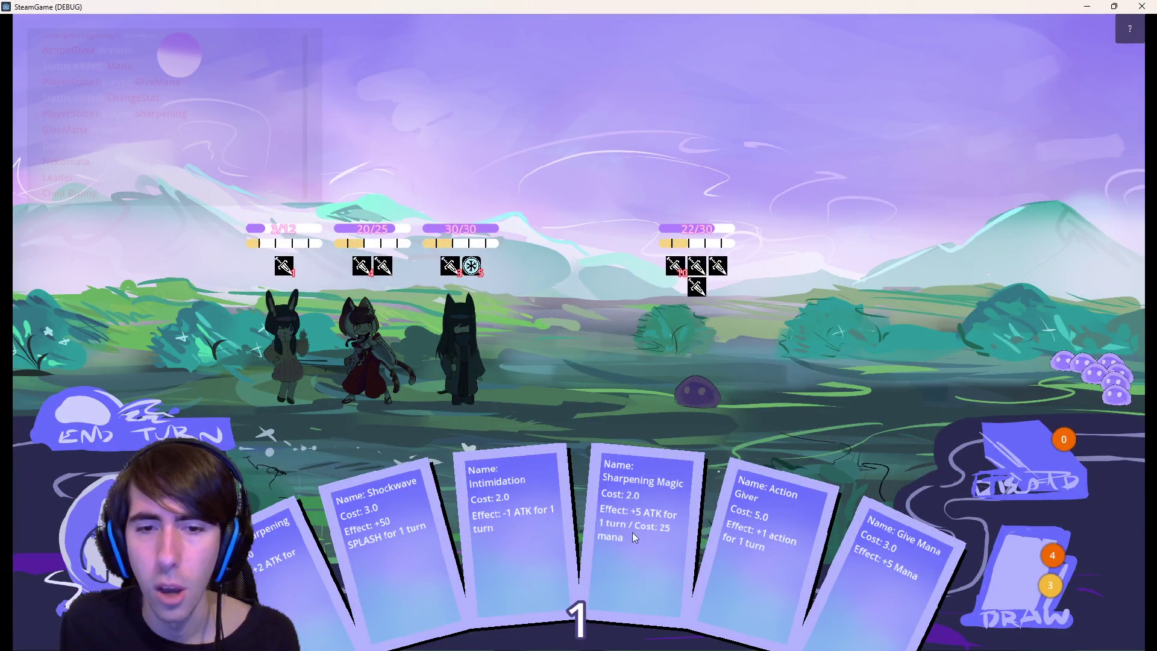
Play Sharpening and Action Giver on the dark-haired character, attack the slime, and end the turn.
{"action": "mouse_move", "coordinate": [283, 542]}
{"action": "left_mouse_down"}
{"action": "mouse_move", "coordinate": [446, 309]}
{"action": "mouse_move", "coordinate": [477, 350]}
{"action": "mouse_move", "coordinate": [479, 415]}
{"action": "left_mouse_up"}
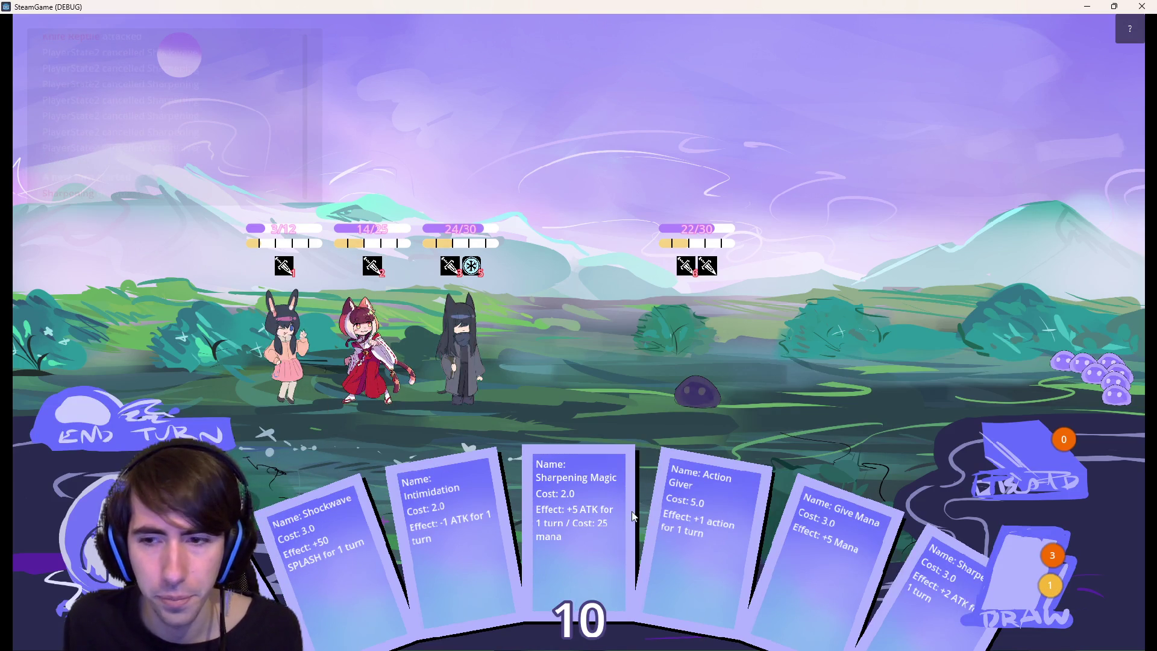
{"action": "left_click_drag", "start_coordinate": [929, 590], "coordinate": [463, 343]}
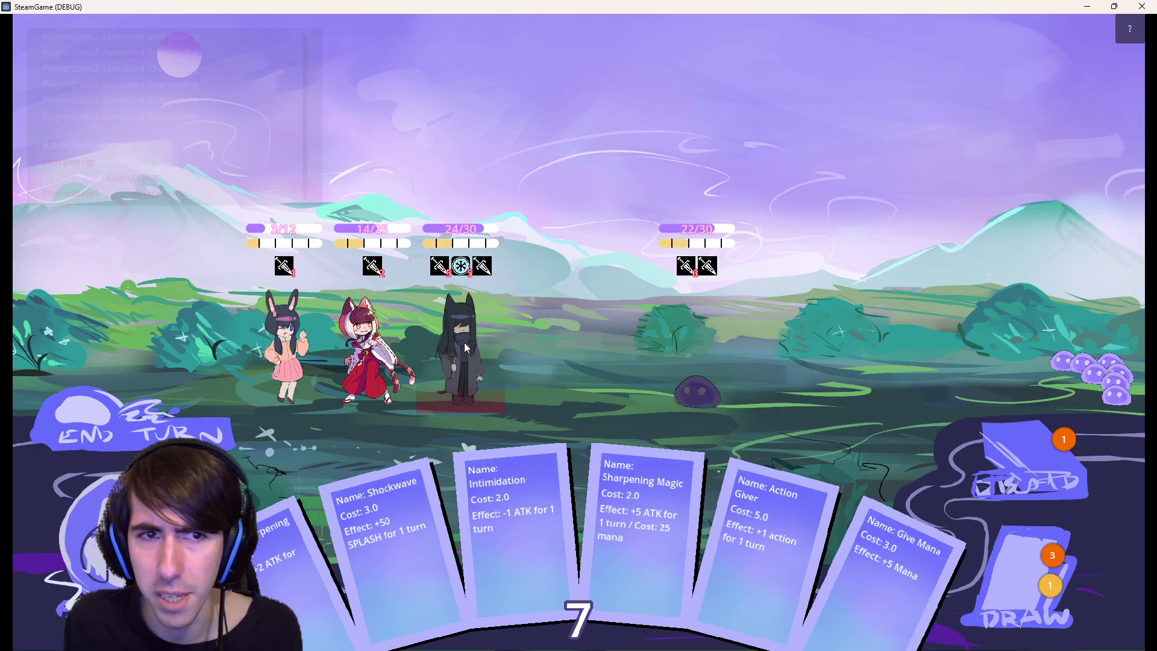
{"action": "left_click_drag", "start_coordinate": [777, 530], "coordinate": [467, 342]}
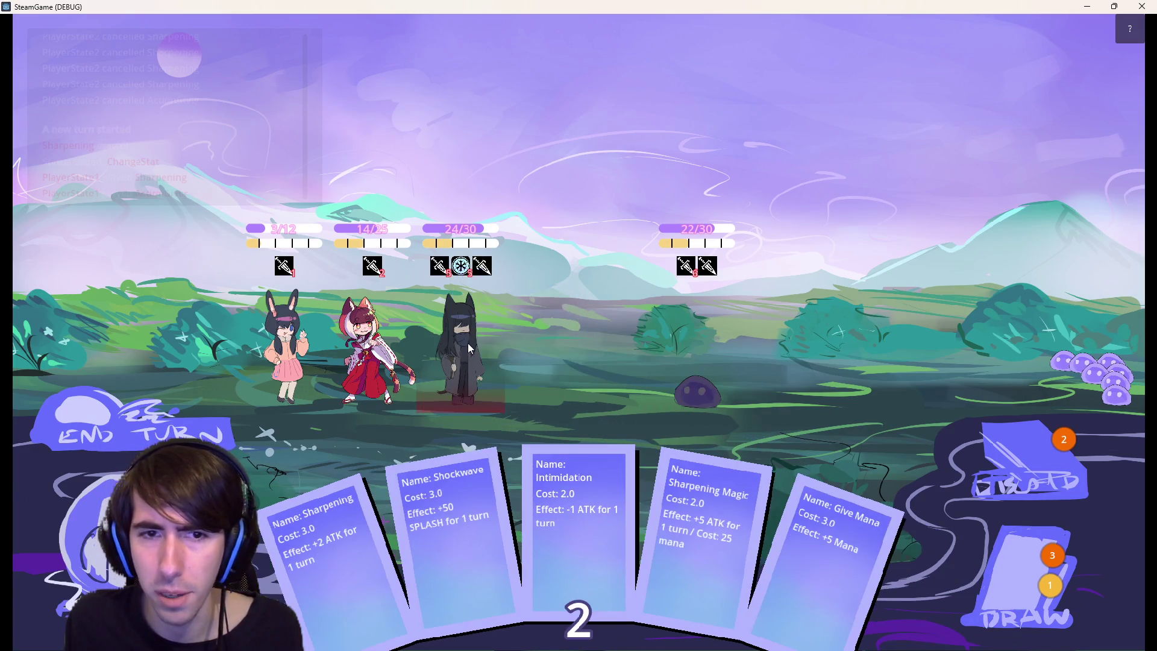
{"action": "left_click", "coordinate": [708, 361]}
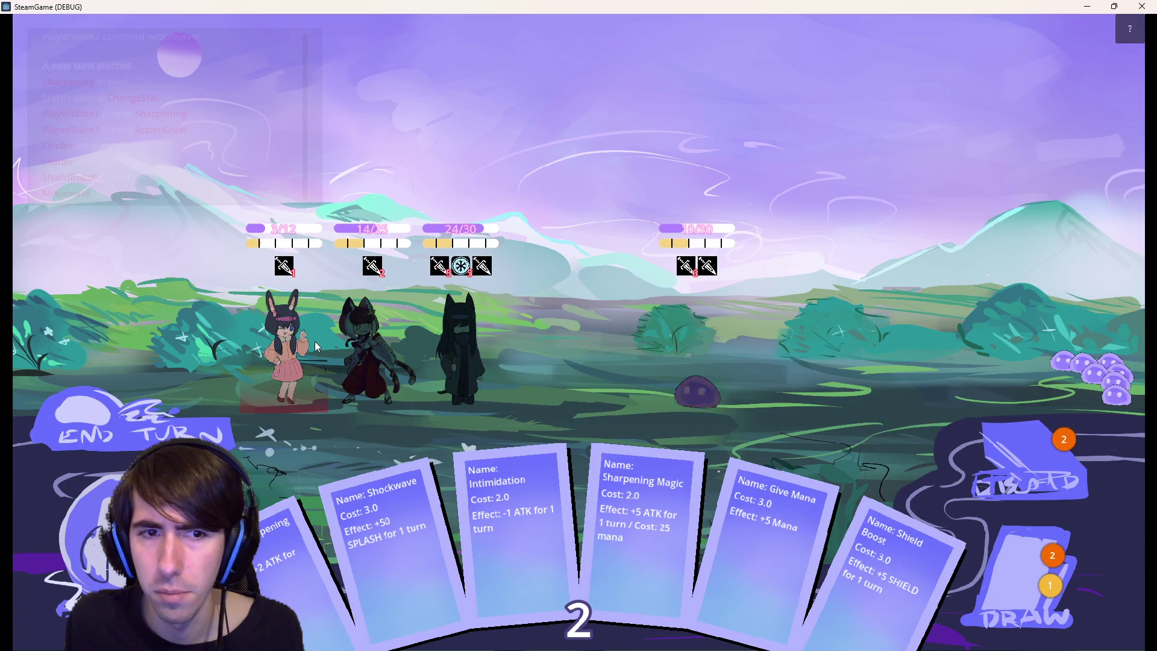
{"action": "mouse_move", "coordinate": [372, 270]}
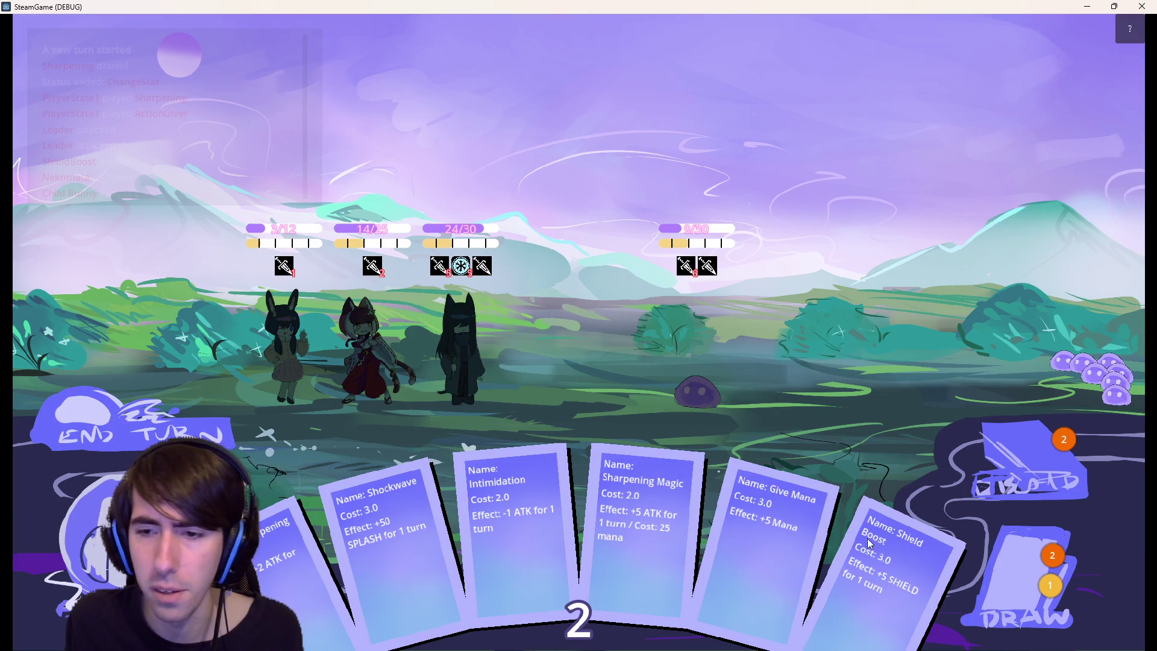
{"action": "left_click", "coordinate": [1024, 573]}
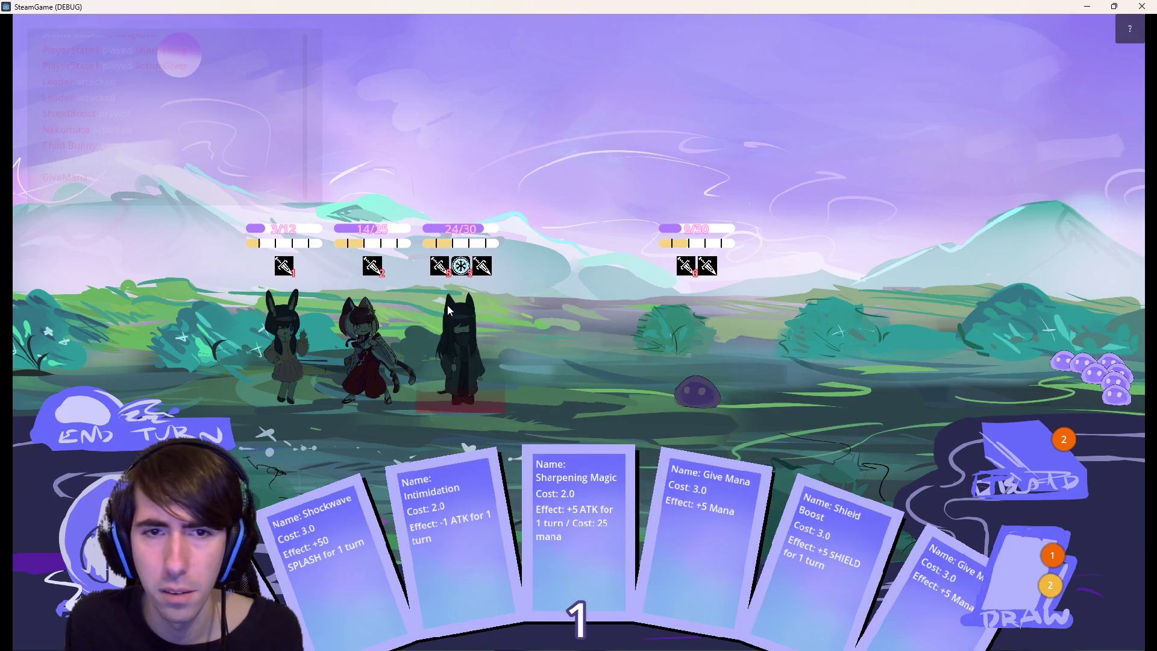
{"action": "left_click", "coordinate": [116, 428]}
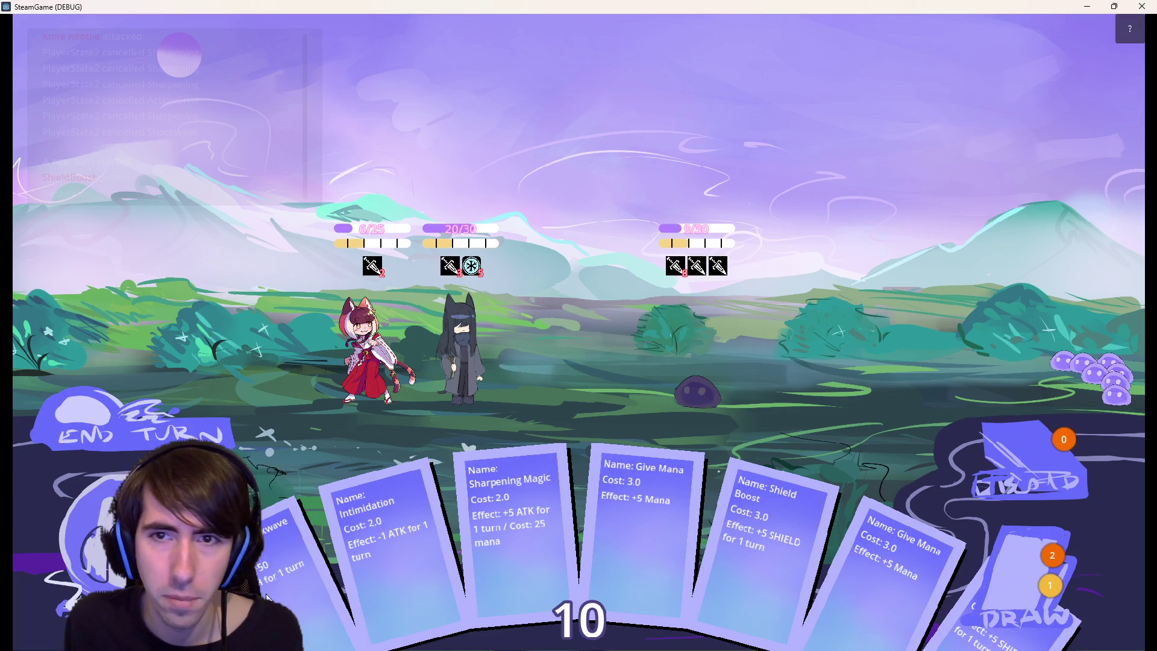
{"action": "mouse_move", "coordinate": [489, 346]}
{"action": "left_mouse_down"}
{"action": "mouse_move", "coordinate": [476, 410]}
{"action": "mouse_move", "coordinate": [319, 342]}
{"action": "mouse_move", "coordinate": [294, 348]}
{"action": "mouse_move", "coordinate": [424, 388]}
{"action": "mouse_move", "coordinate": [462, 385]}
{"action": "mouse_move", "coordinate": [481, 360]}
{"action": "mouse_move", "coordinate": [470, 361]}
{"action": "left_mouse_up"}
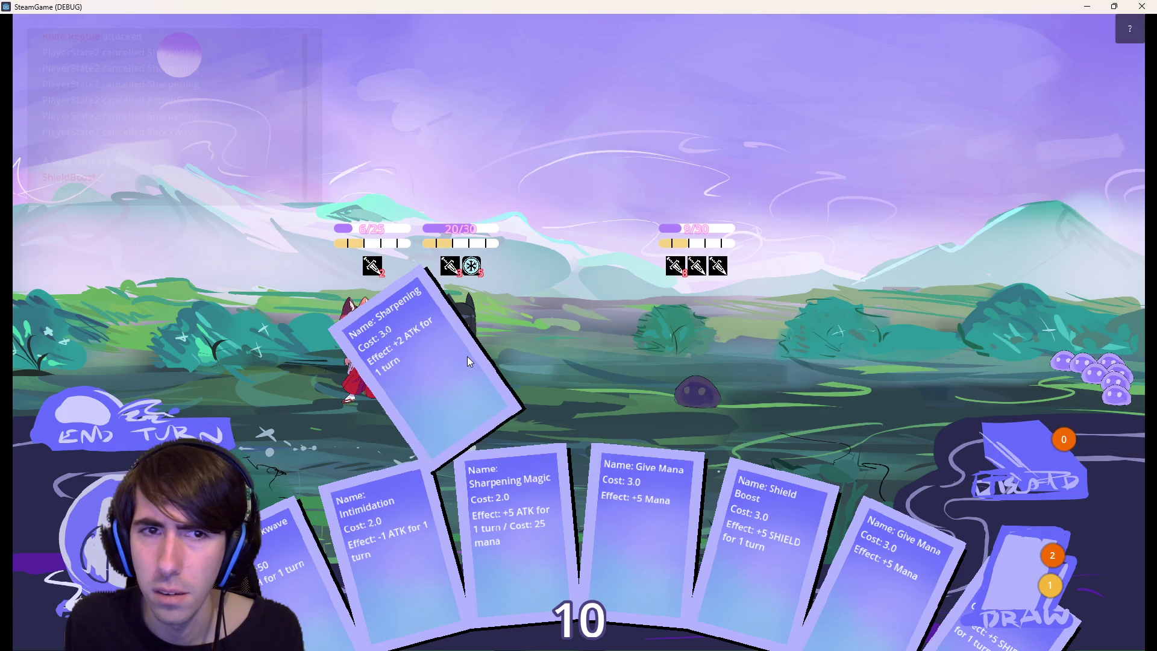
Buff the dark-haired character with Sharpening and the cat-girl with an attack boost, then defeat the slime.
{"action": "left_click_drag", "start_coordinate": [468, 357], "coordinate": [467, 357]}
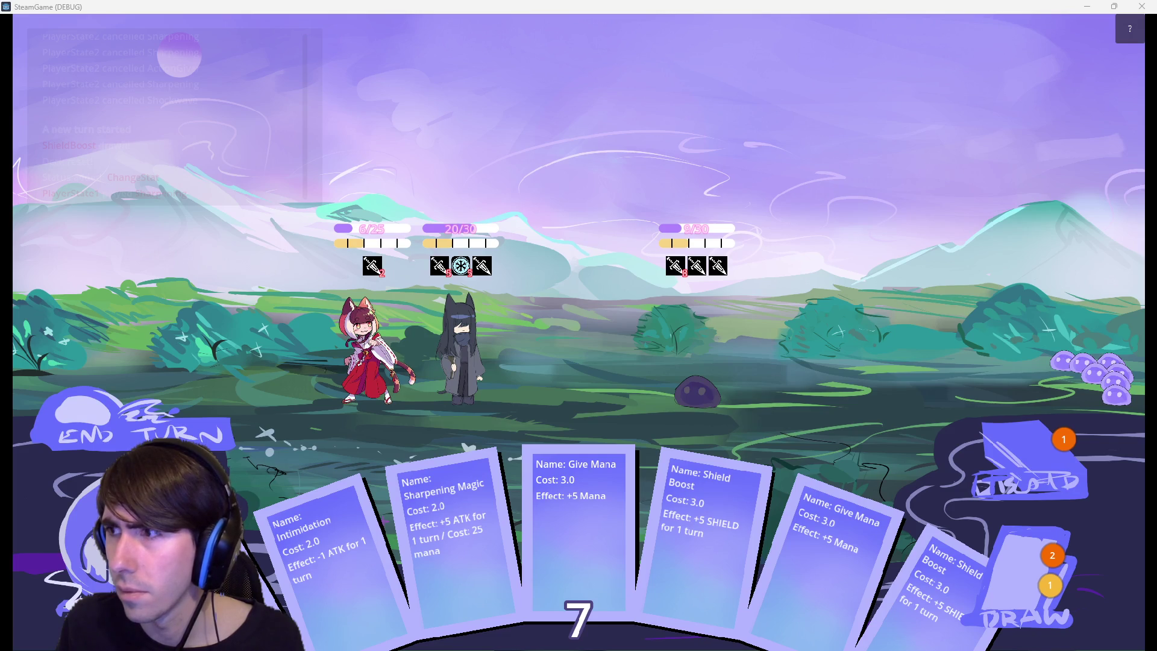
{"action": "mouse_move", "coordinate": [112, 98]}
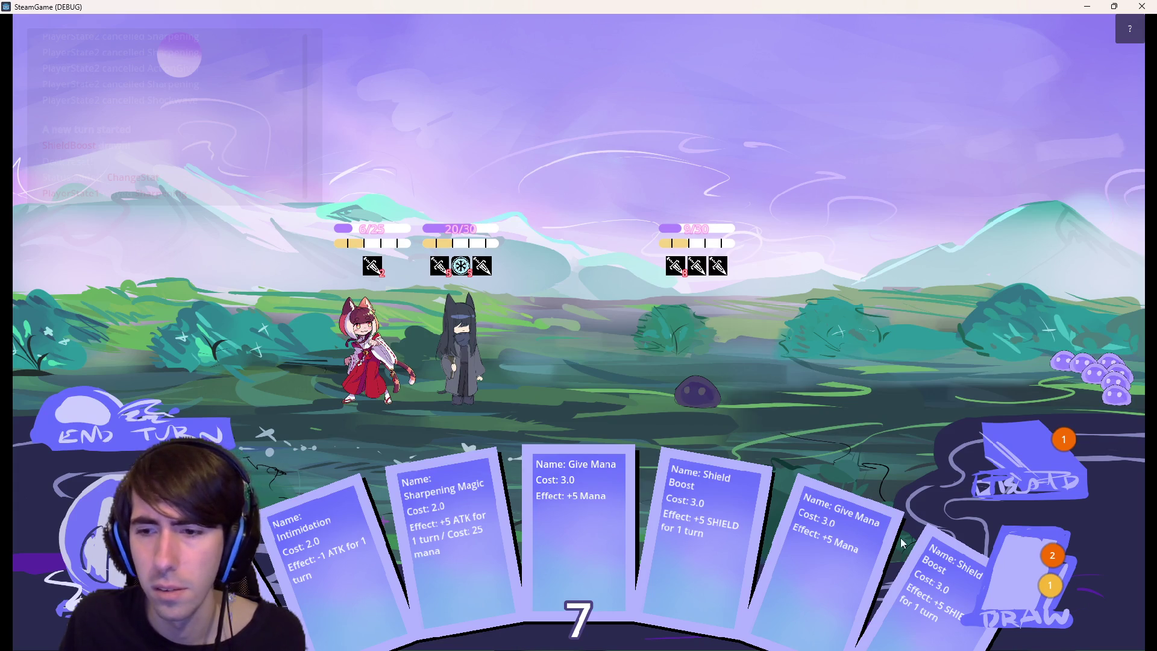
{"action": "left_click_drag", "start_coordinate": [965, 548], "coordinate": [338, 324]}
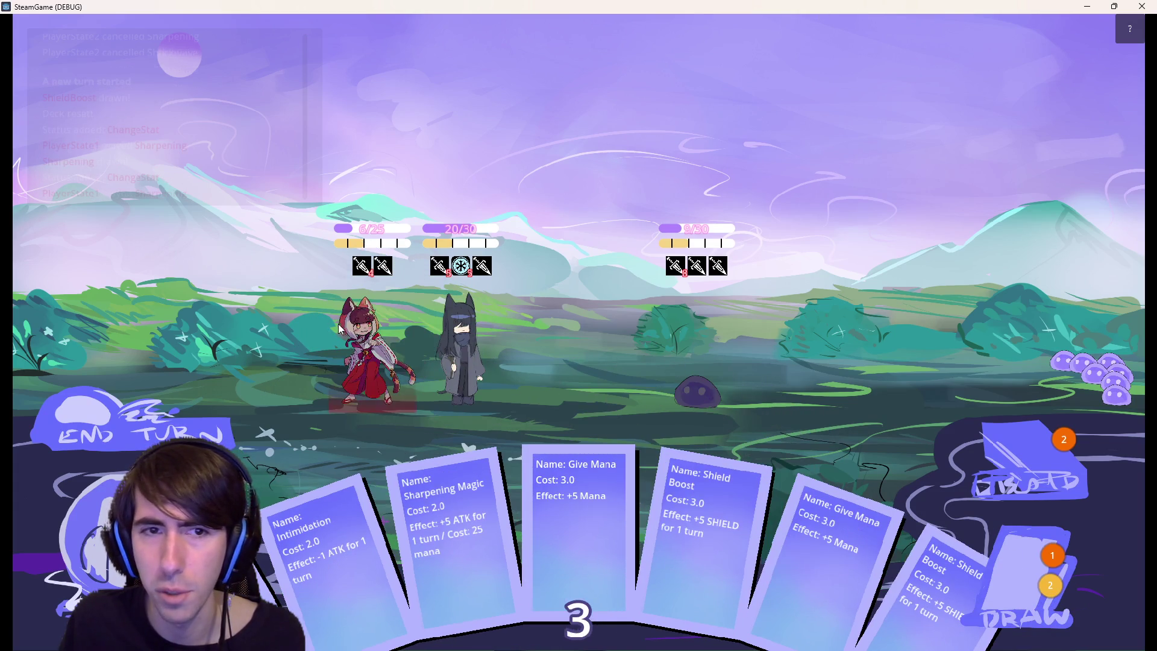
{"action": "left_click", "coordinate": [677, 349]}
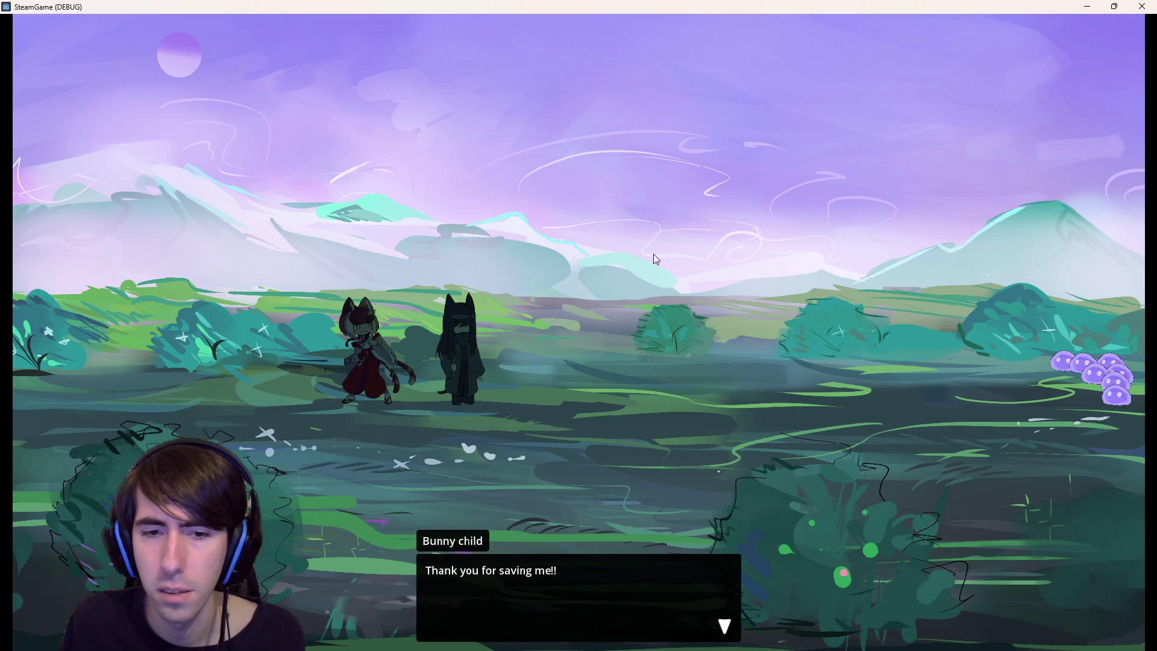
Stop the debug run, view the Nil 'outputs' error in enterNextRoom, and relaunch the scene.
{"action": "key", "text": "alt+Tab"}
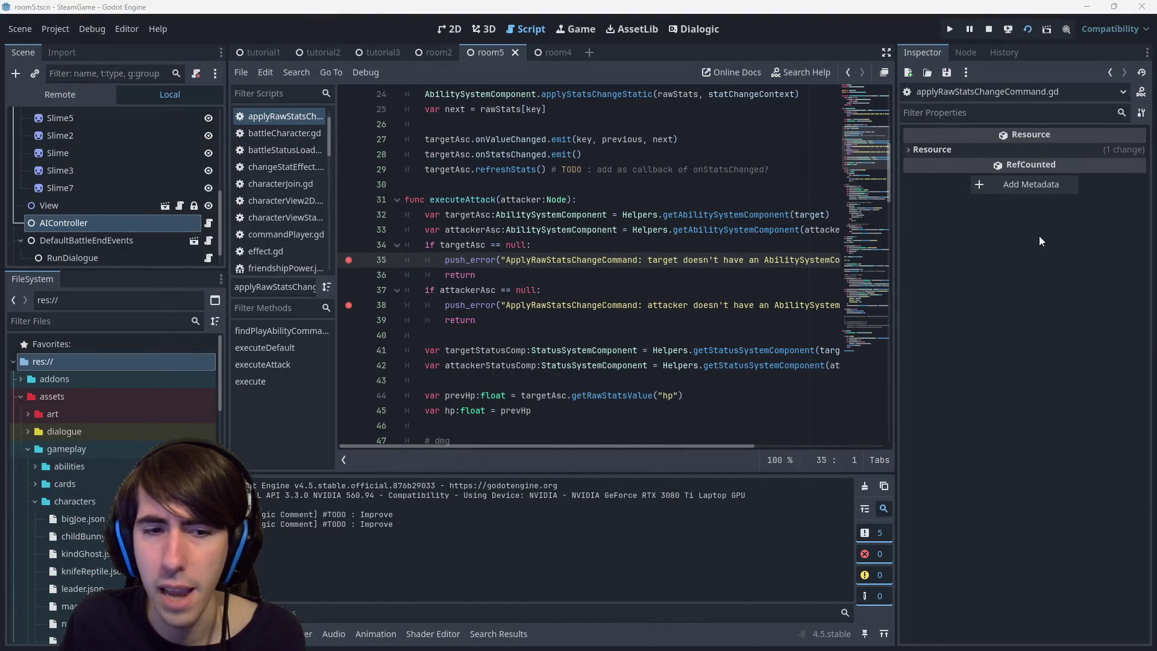
{"action": "key", "text": "alt+Tab"}
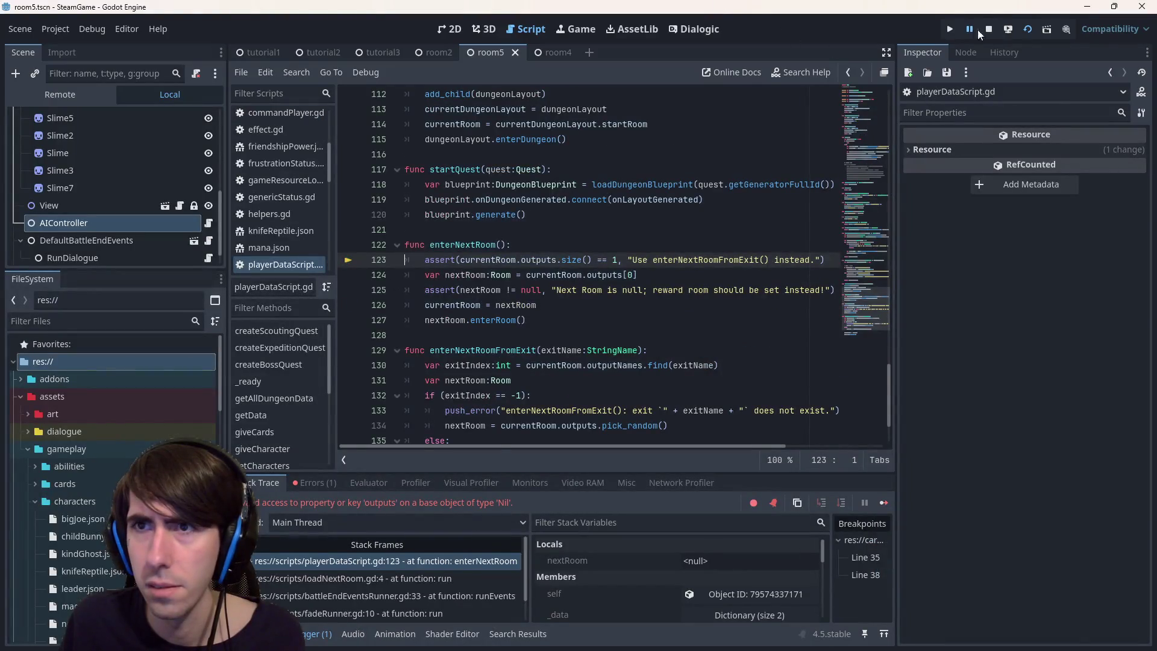
{"action": "left_click", "coordinate": [988, 29]}
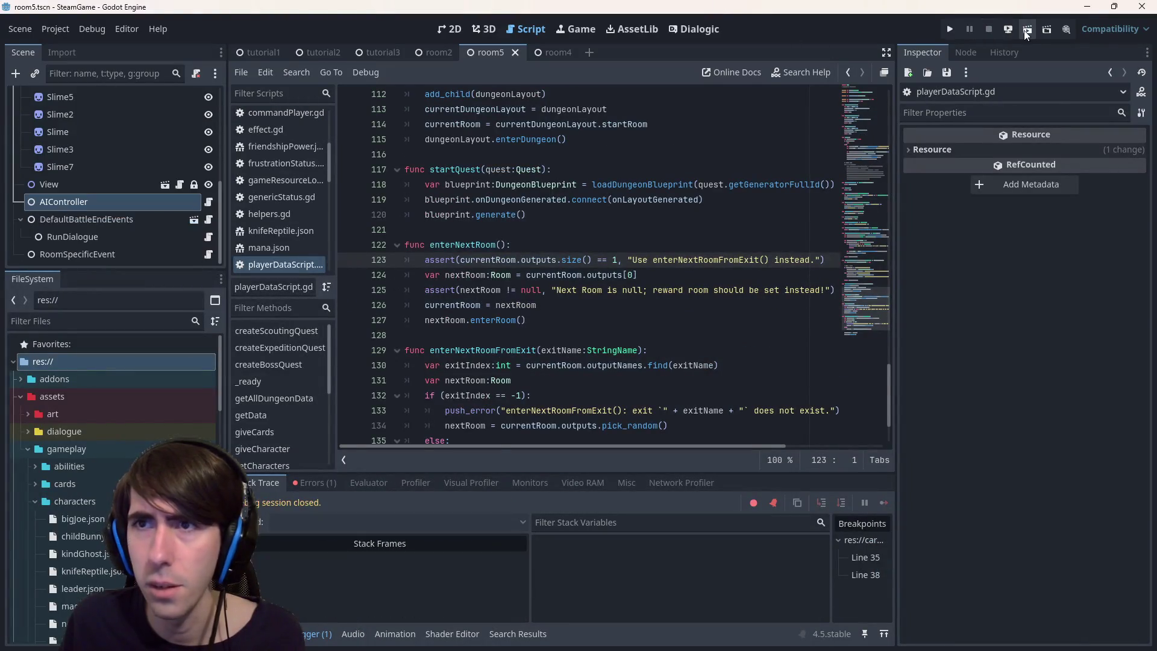
{"action": "scroll", "coordinate": [330, 602], "scroll_direction": "up", "scroll_amount": 2}
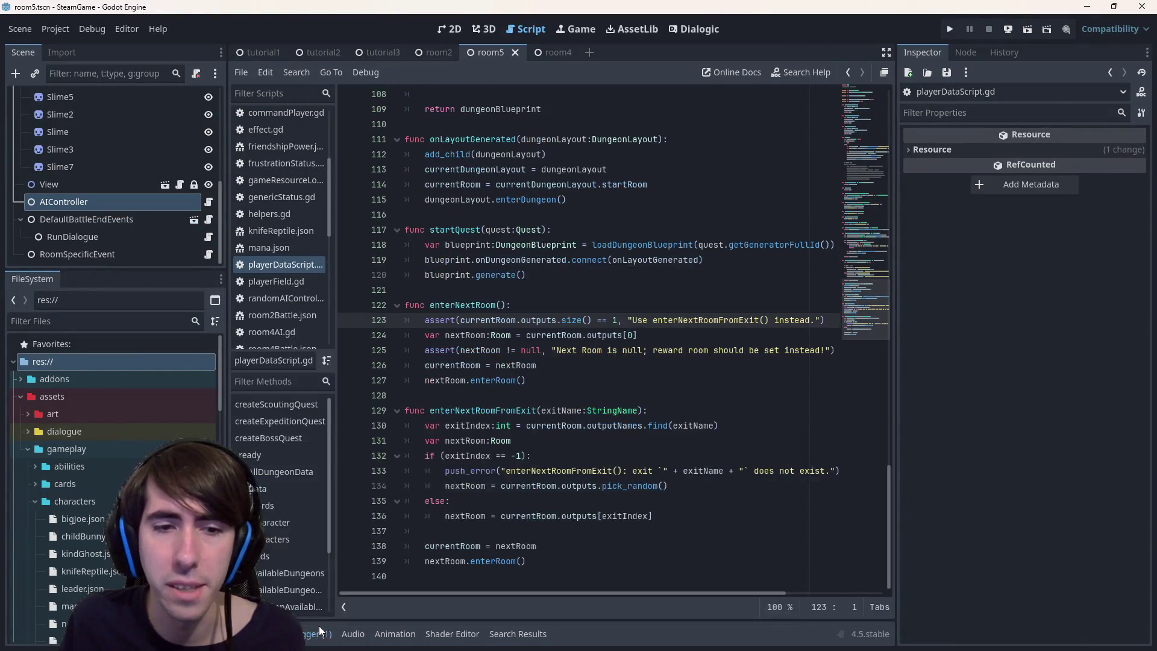
{"action": "left_click", "coordinate": [318, 485]}
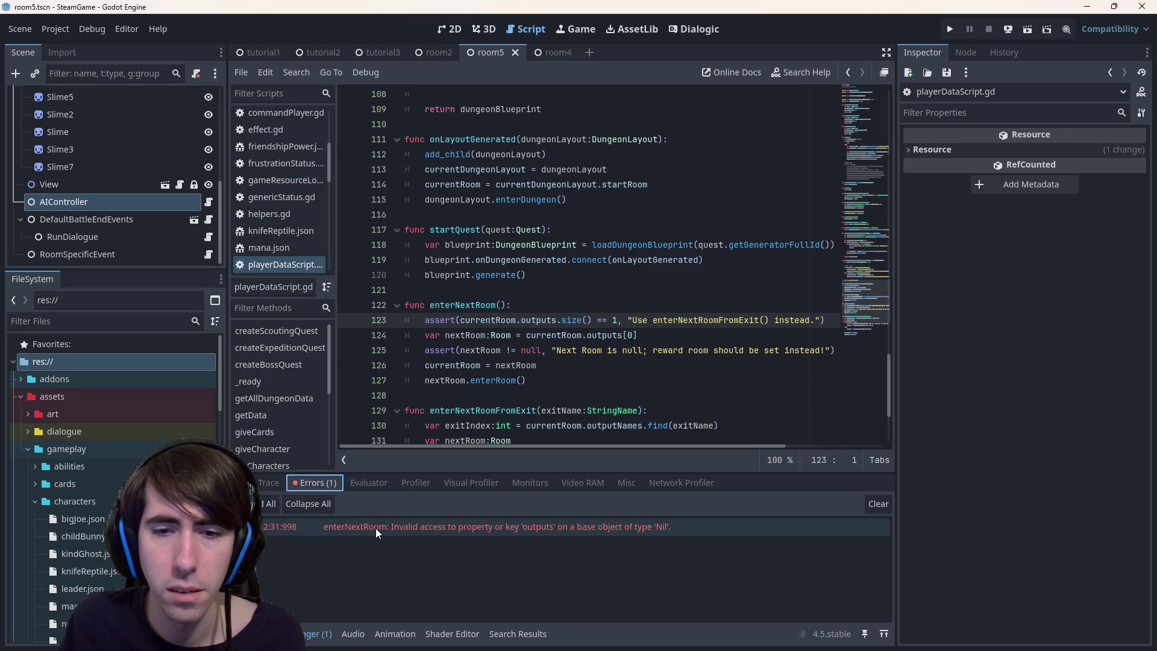
{"action": "left_click", "coordinate": [1027, 29]}
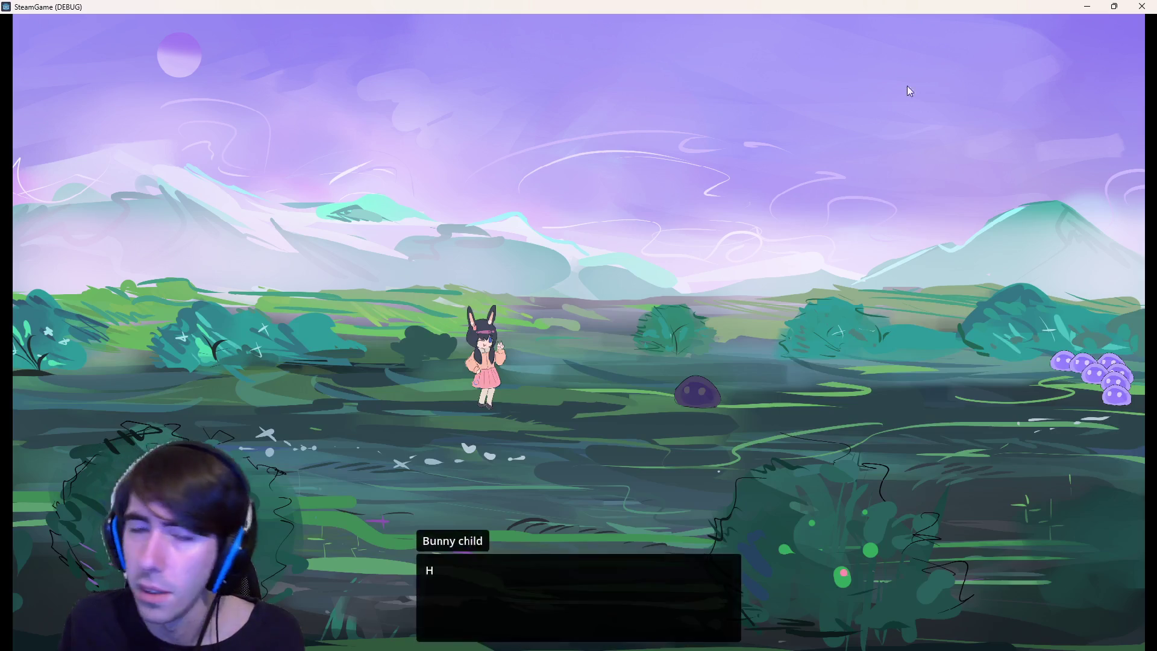
Clear the dialogue, deploy the three characters, shield the dark-haired fighter, and end the turn.
{"action": "left_click", "coordinate": [738, 226]}
{"action": "left_click", "coordinate": [738, 226]}
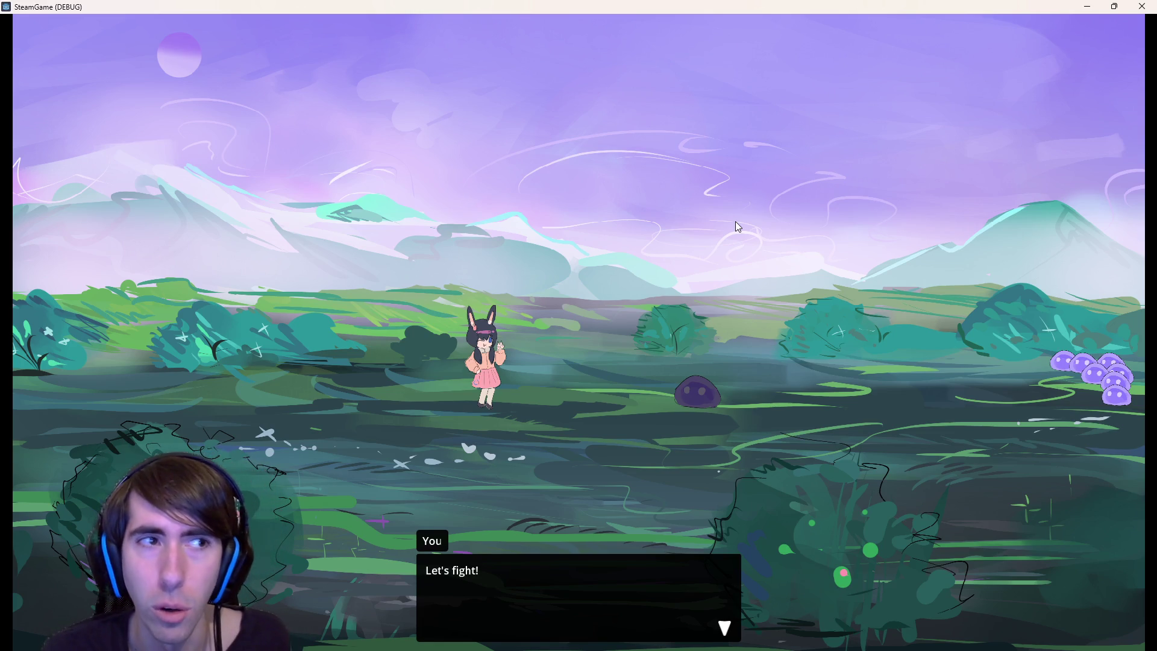
{"action": "left_click", "coordinate": [737, 227]}
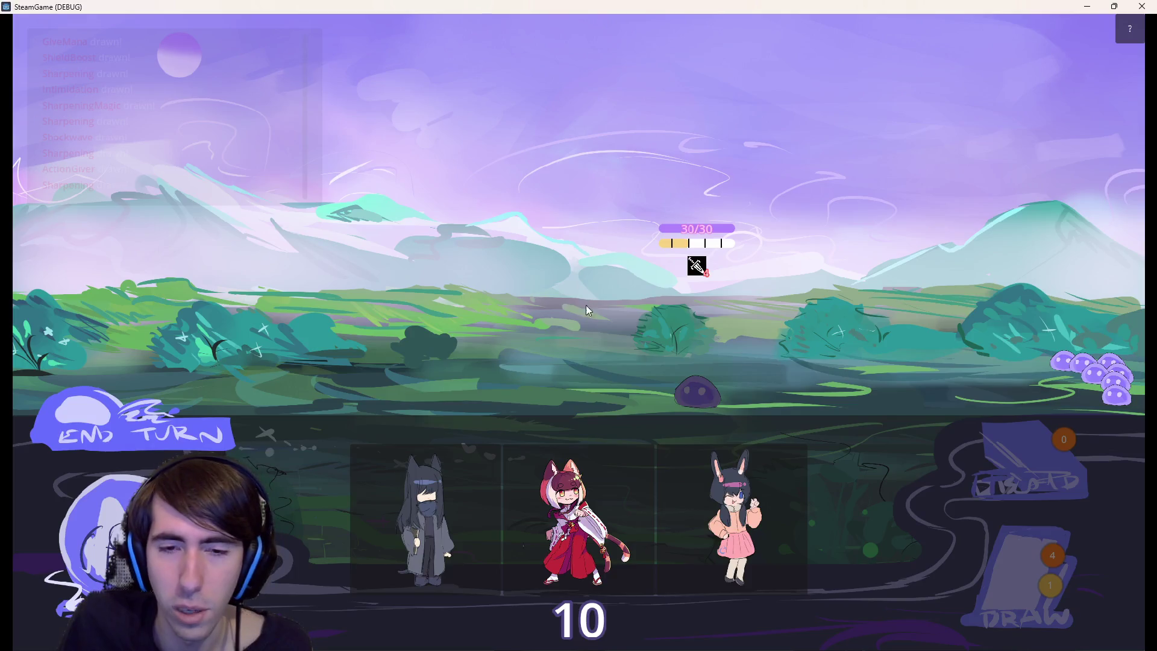
{"action": "left_click_drag", "start_coordinate": [497, 349], "coordinate": [495, 350]}
{"action": "left_click_drag", "start_coordinate": [444, 506], "coordinate": [369, 355]}
{"action": "left_click_drag", "start_coordinate": [569, 504], "coordinate": [287, 333]}
{"action": "mouse_move", "coordinate": [400, 7]}
{"action": "left_mouse_down"}
{"action": "mouse_move", "coordinate": [505, 59]}
{"action": "mouse_move", "coordinate": [506, 1]}
{"action": "left_mouse_up"}
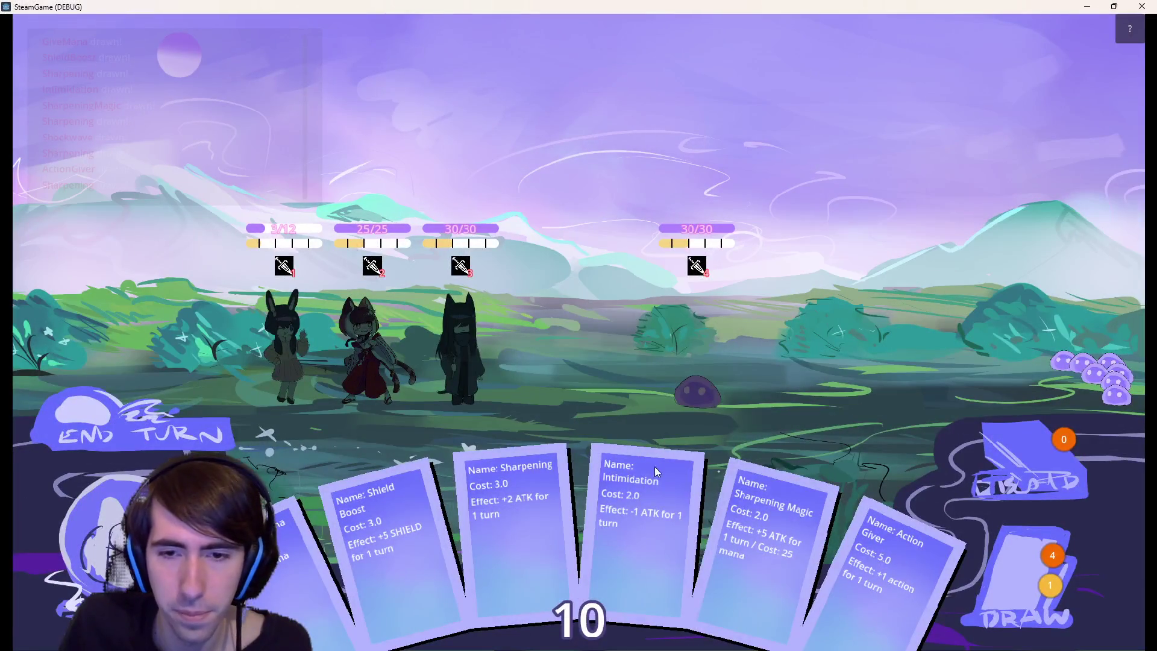
{"action": "mouse_move", "coordinate": [375, 526]}
{"action": "left_mouse_down"}
{"action": "mouse_move", "coordinate": [476, 307]}
{"action": "mouse_move", "coordinate": [463, 343]}
{"action": "left_mouse_up"}
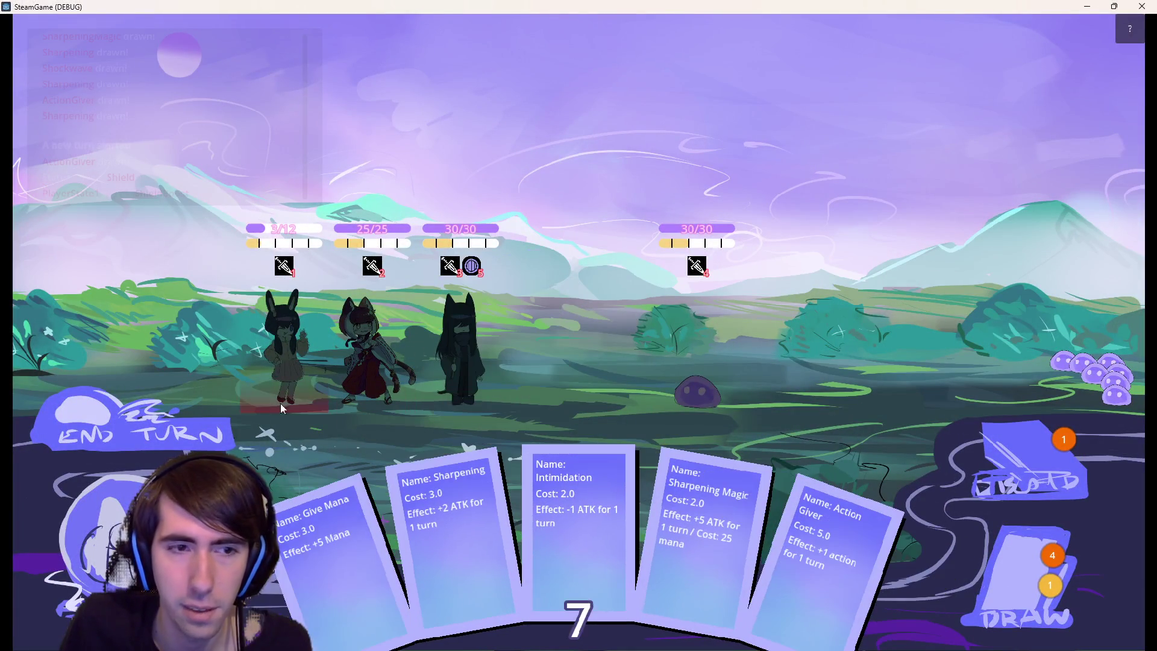
{"action": "left_click", "coordinate": [201, 428]}
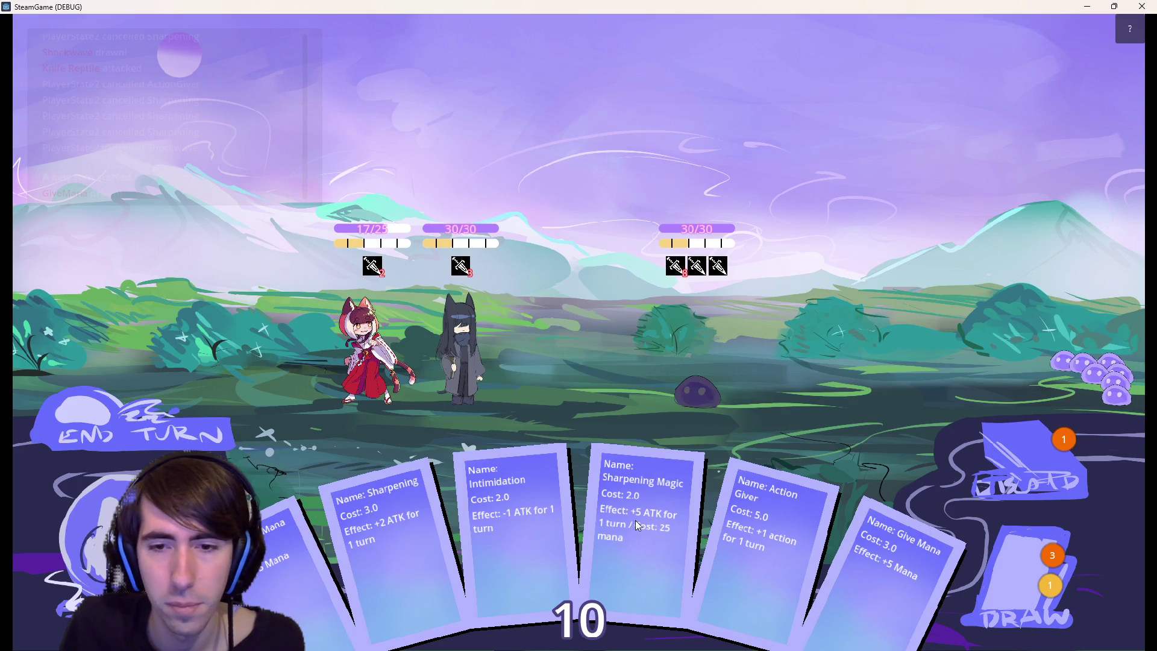
Draw cards, play Shockwave, shield the cat-girl with Shield Boost, and attack to hit the breakpoint.
{"action": "left_click", "coordinate": [1024, 560]}
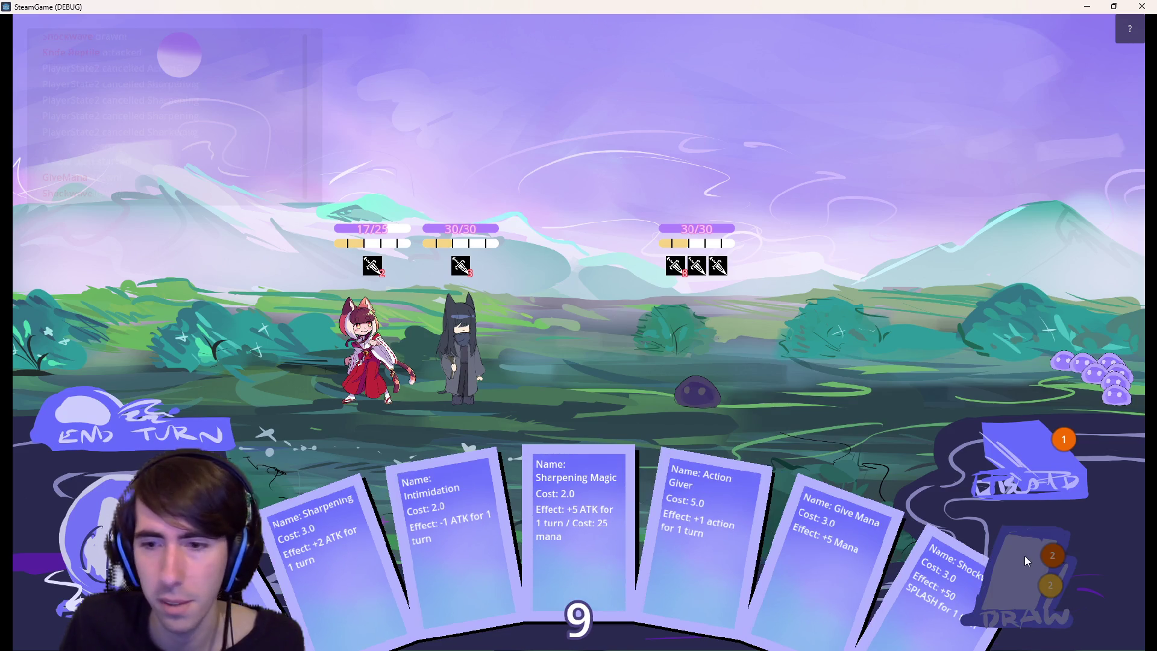
{"action": "left_click", "coordinate": [926, 593]}
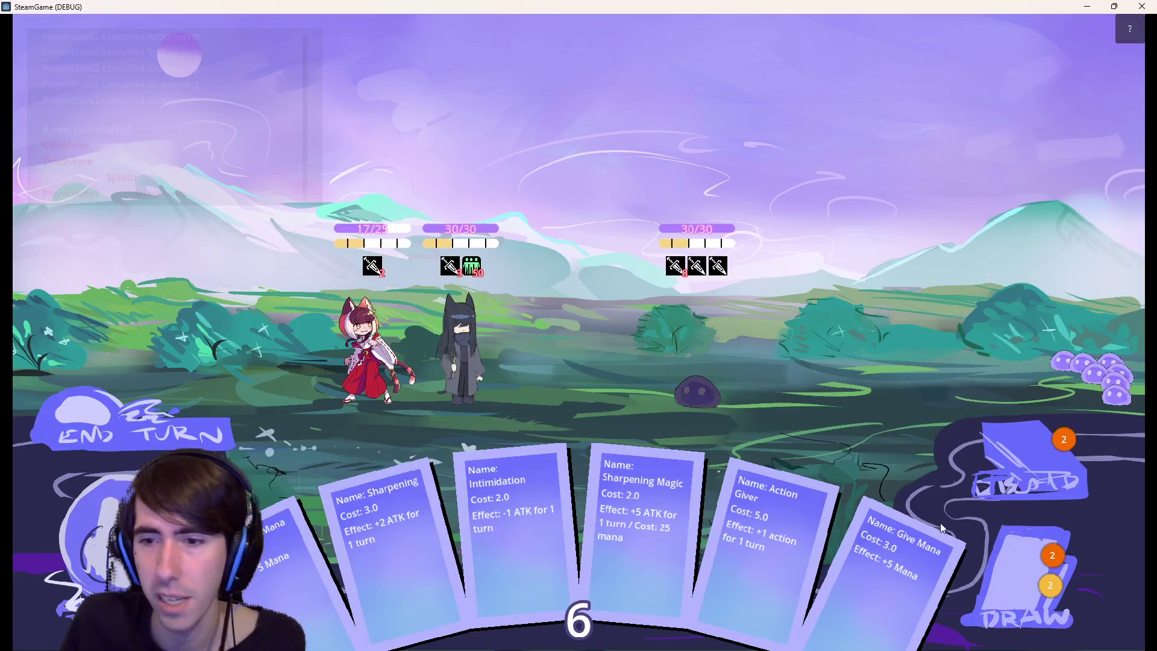
{"action": "left_click", "coordinate": [985, 542]}
{"action": "mouse_move", "coordinate": [936, 569]}
{"action": "left_mouse_down"}
{"action": "mouse_move", "coordinate": [660, 458]}
{"action": "mouse_move", "coordinate": [413, 415]}
{"action": "mouse_move", "coordinate": [367, 362]}
{"action": "left_mouse_up"}
{"action": "left_click", "coordinate": [690, 346]}
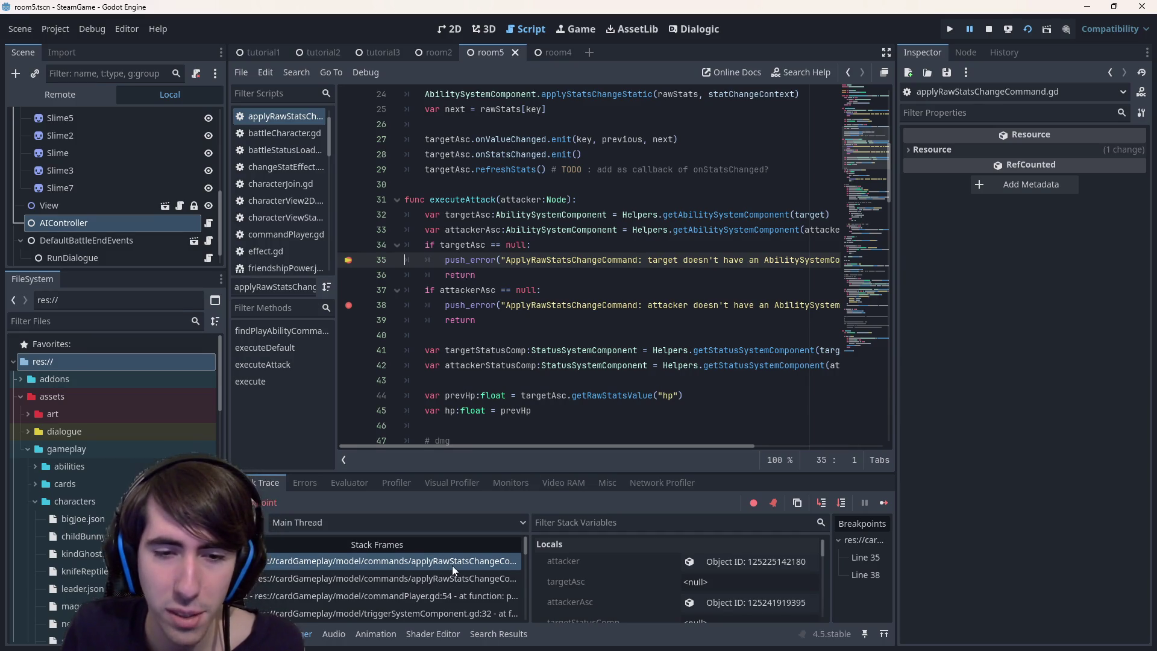
Walk the stack frames from executeAttack through commandPlayer.gd:54 and triggerSystemComponent lines 32, 44, 59.
{"action": "left_click", "coordinate": [456, 579]}
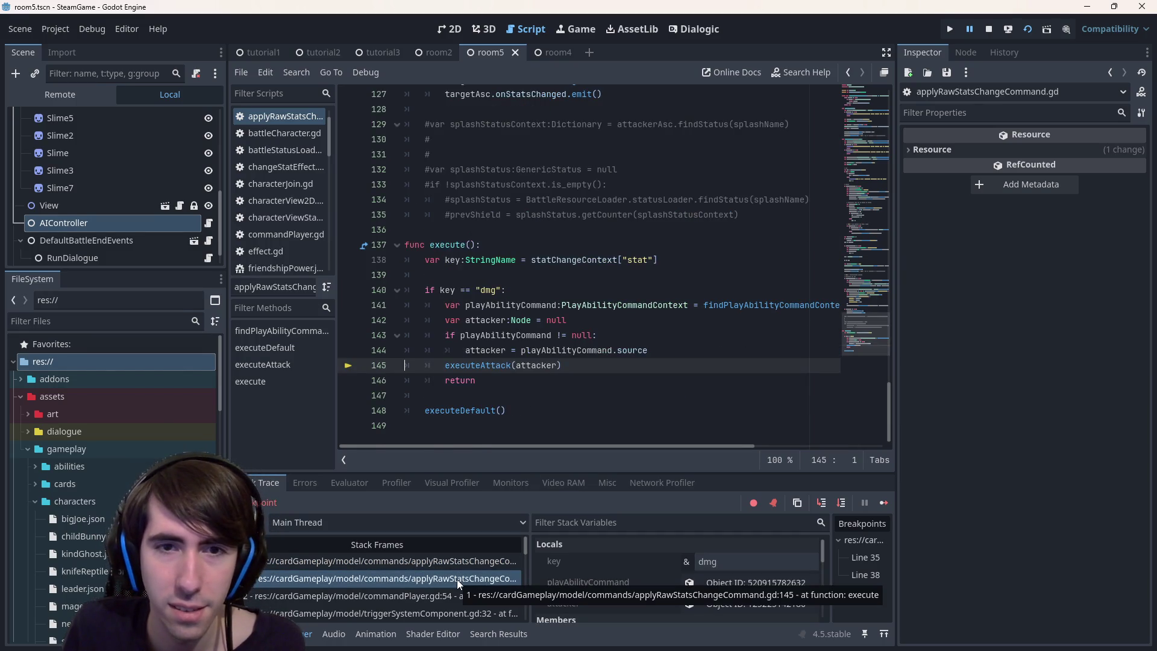
{"action": "scroll", "coordinate": [504, 386], "scroll_direction": "up", "scroll_amount": 10}
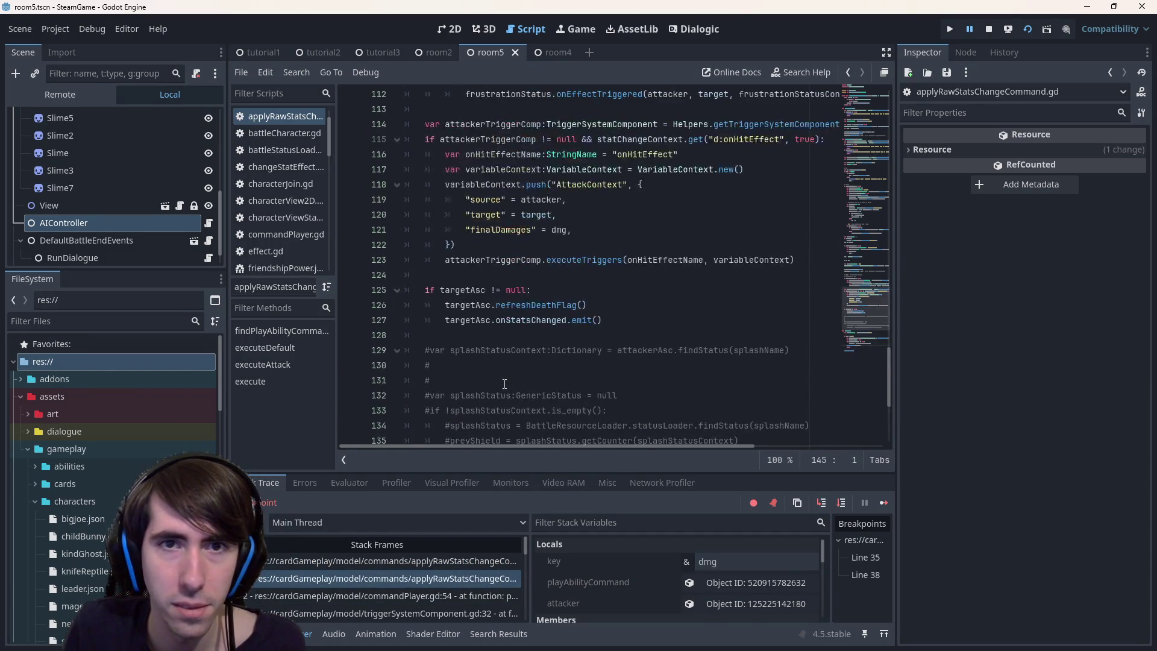
{"action": "scroll", "coordinate": [504, 384], "scroll_direction": "down", "scroll_amount": 10}
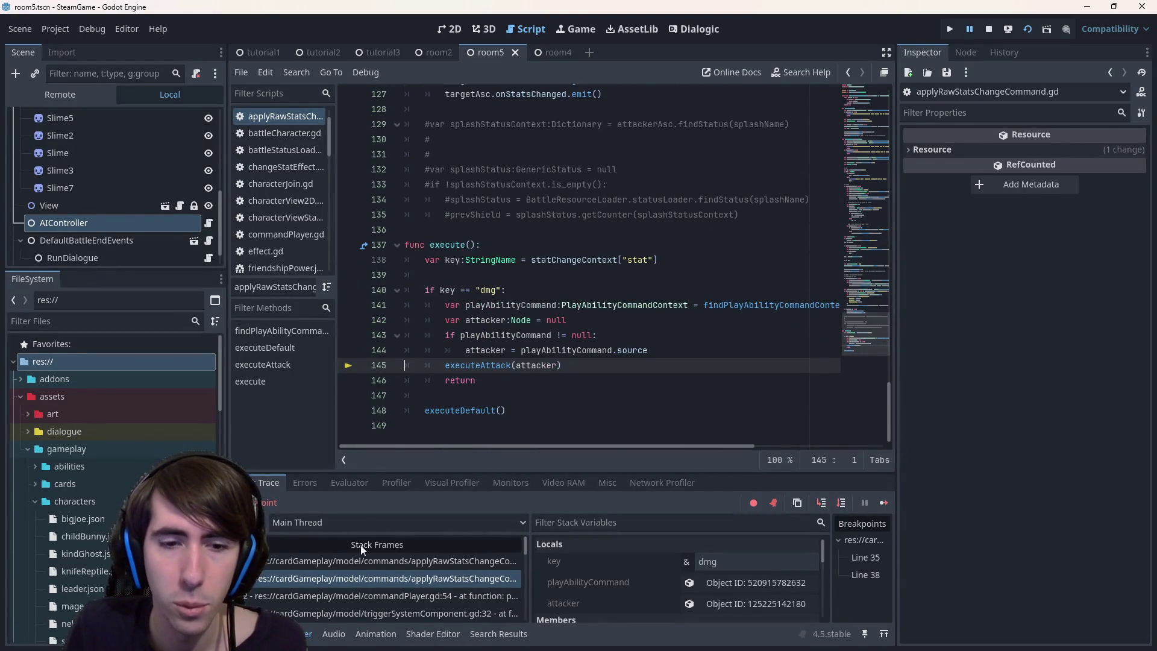
{"action": "left_click", "coordinate": [417, 596]}
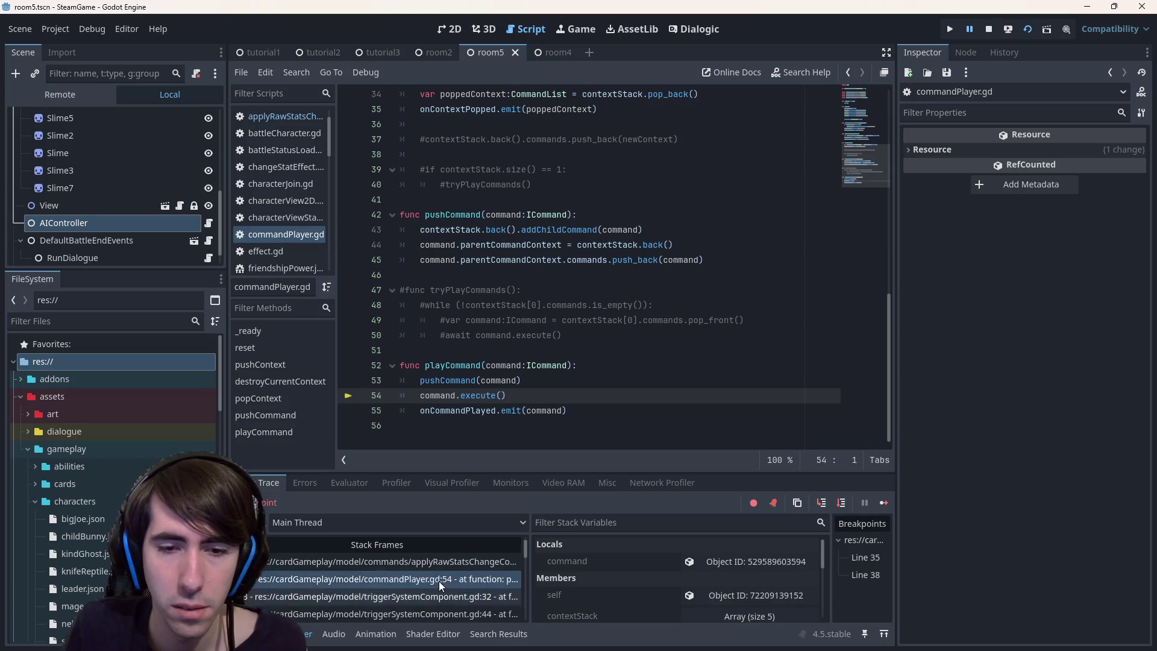
{"action": "left_click", "coordinate": [457, 606]}
{"action": "scroll", "coordinate": [439, 596], "scroll_direction": "down", "scroll_amount": 1}
{"action": "left_click", "coordinate": [452, 607]}
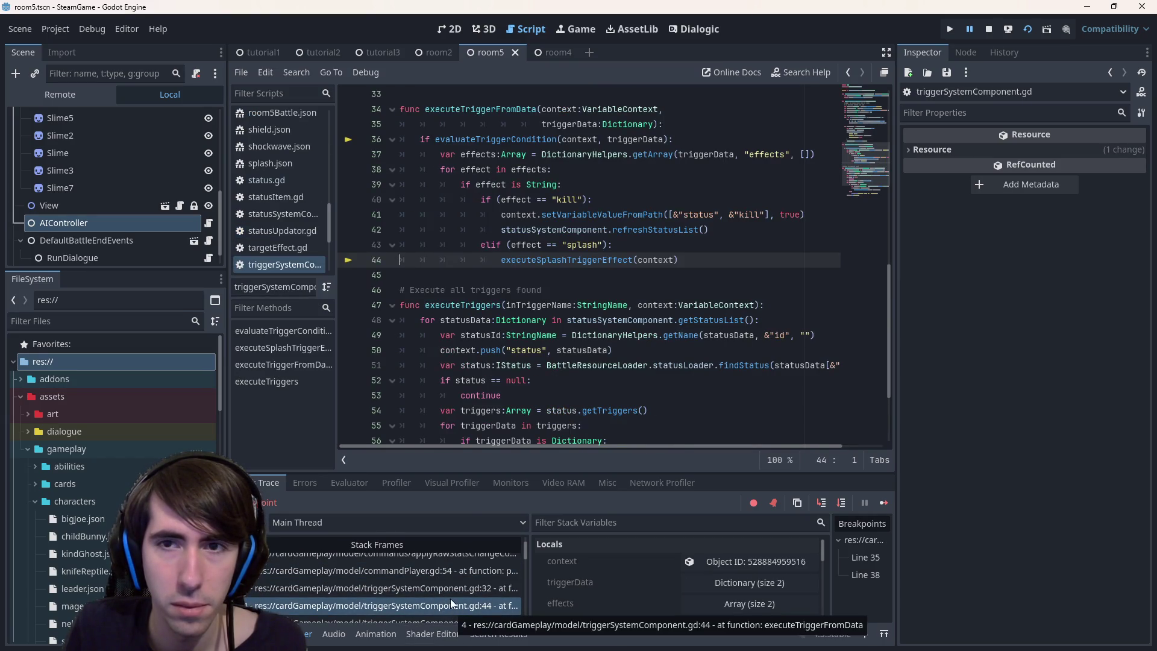
{"action": "scroll", "coordinate": [451, 598], "scroll_direction": "down", "scroll_amount": 1}
{"action": "left_click", "coordinate": [450, 598]}
{"action": "scroll", "coordinate": [450, 598], "scroll_direction": "down", "scroll_amount": 1}
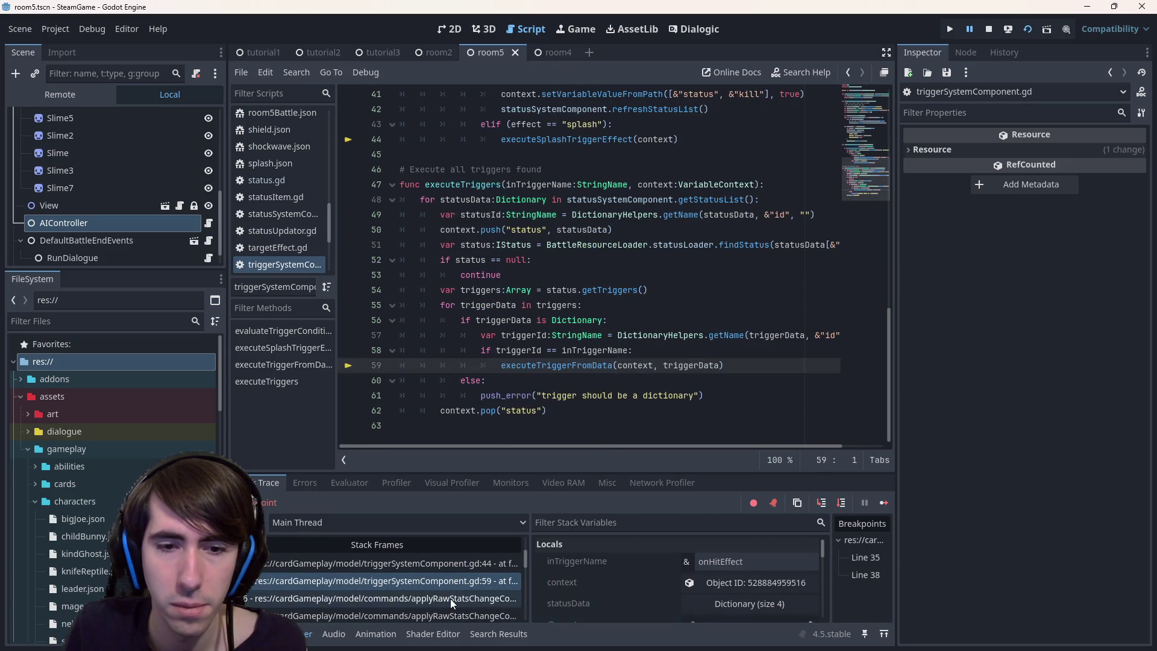
{"action": "left_click", "coordinate": [450, 598]}
{"action": "scroll", "coordinate": [511, 412], "scroll_direction": "up", "scroll_amount": 4}
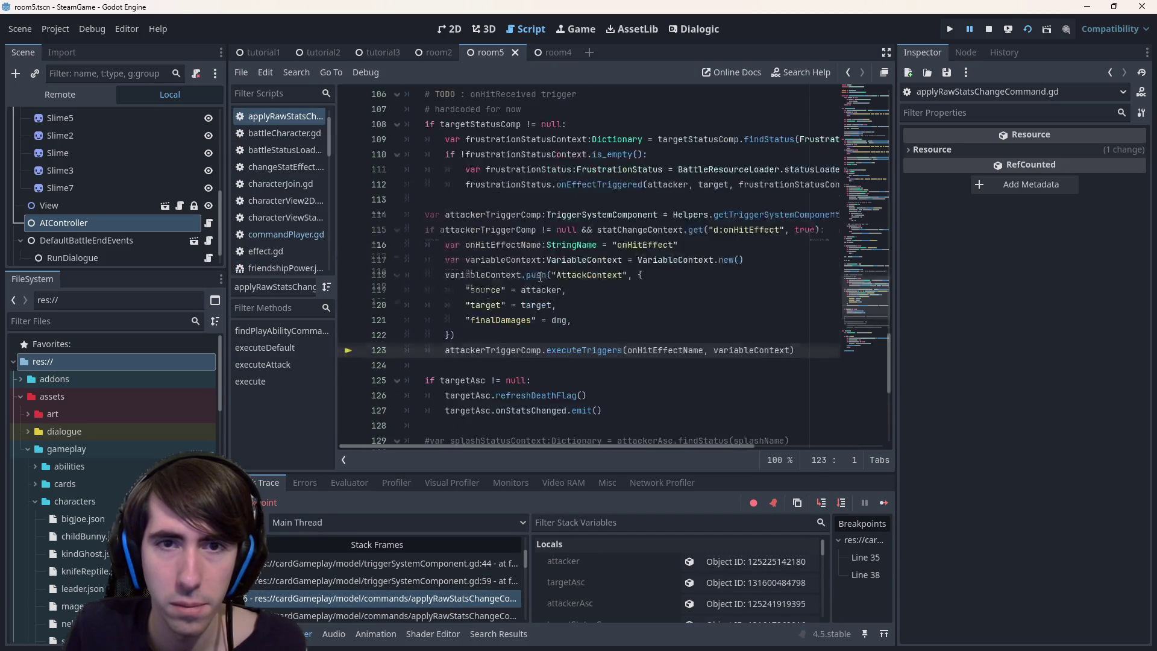
{"action": "scroll", "coordinate": [511, 280], "scroll_direction": "down", "scroll_amount": 1}
Check attackerTriggerComp's value, then return to the splash trigger frame paused at line 32.
{"action": "double_click", "coordinate": [510, 282]}
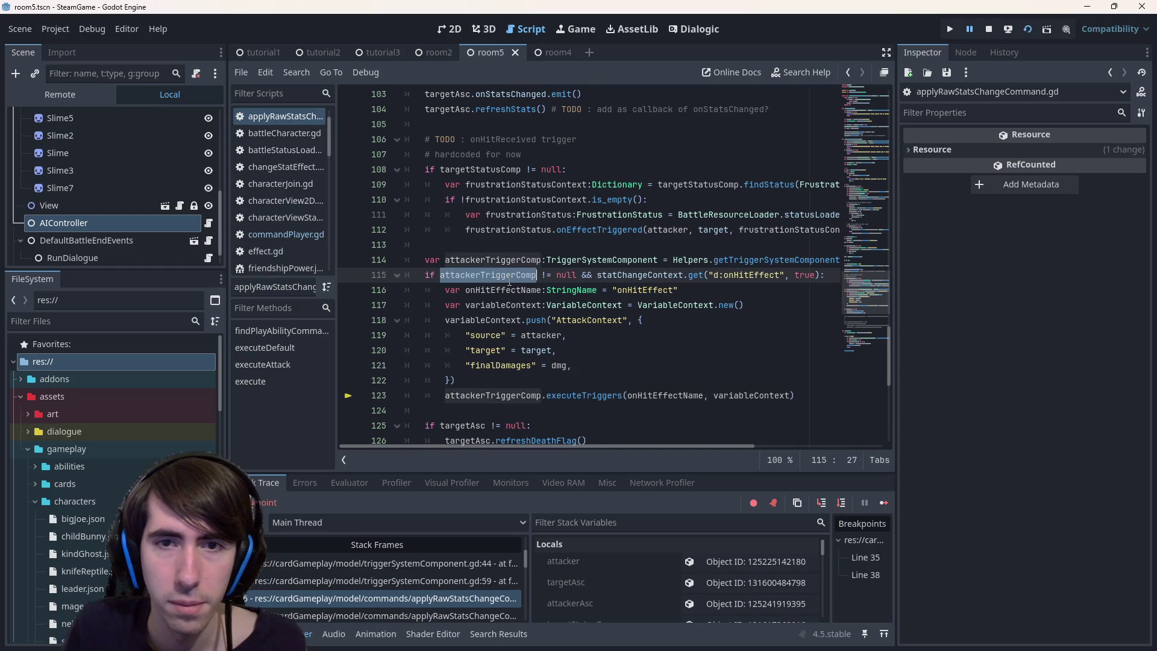
{"action": "mouse_move", "coordinate": [510, 282]}
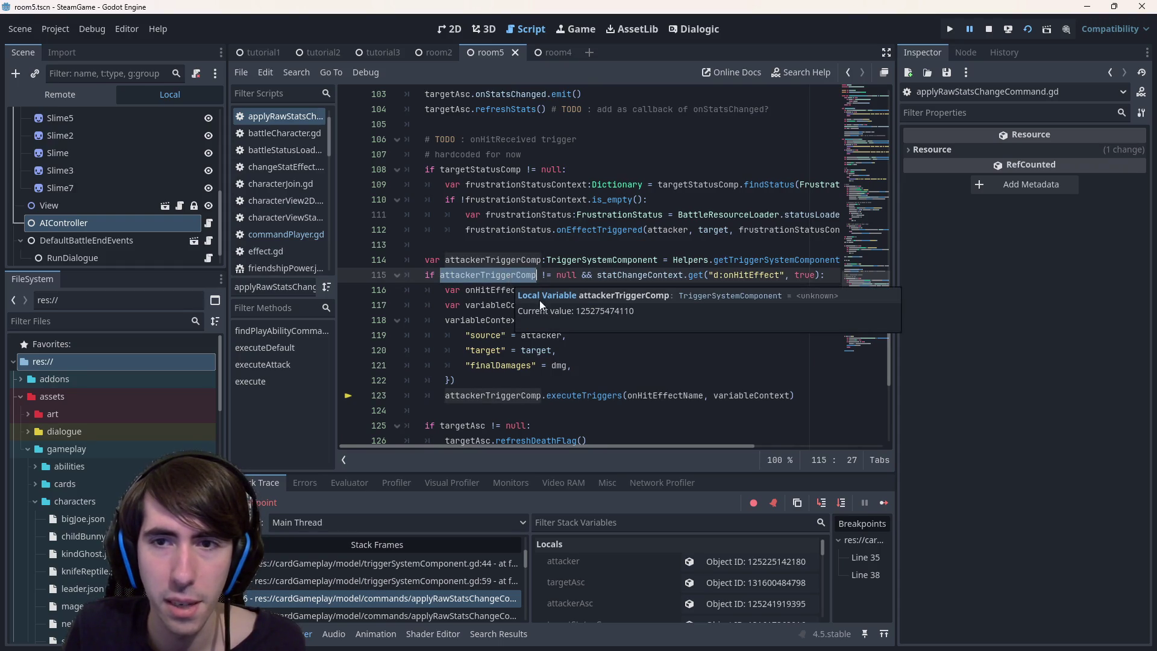
{"action": "left_click", "coordinate": [453, 579]}
{"action": "left_click", "coordinate": [453, 565]}
{"action": "scroll", "coordinate": [453, 566], "scroll_direction": "up", "scroll_amount": 1}
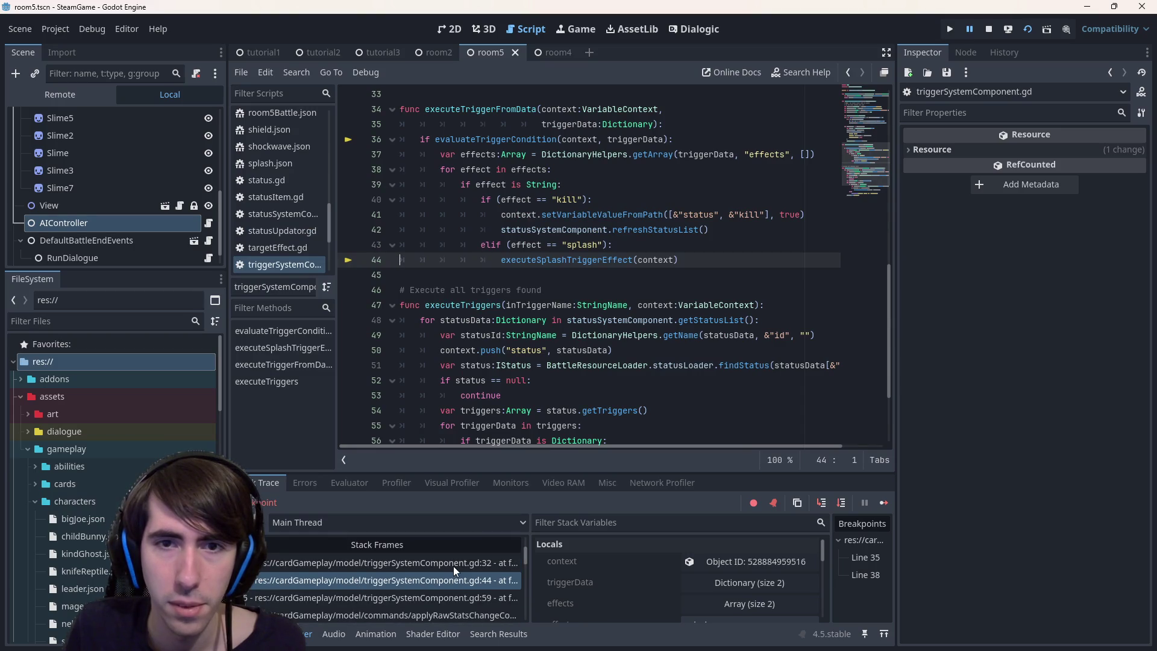
{"action": "left_click", "coordinate": [460, 565]}
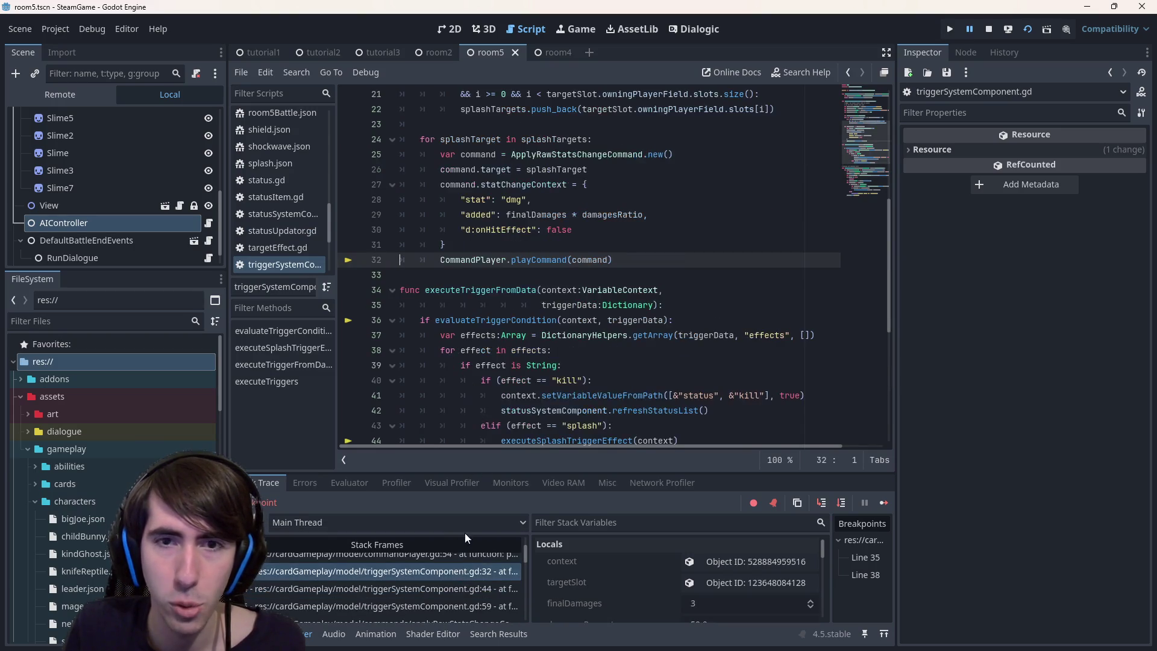
{"action": "scroll", "coordinate": [571, 312], "scroll_direction": "up", "scroll_amount": 3}
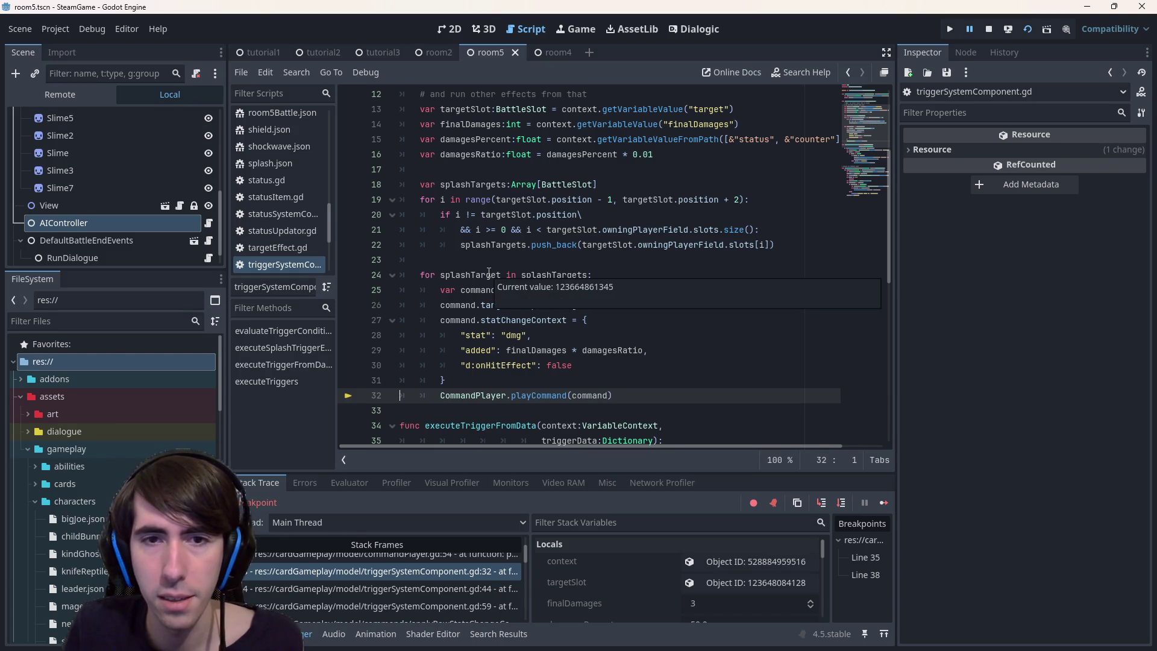
Inspect the splashTargets variable on line 18 and the type of slots on line 21.
{"action": "left_click", "coordinate": [492, 260]}
{"action": "mouse_move", "coordinate": [567, 272]}
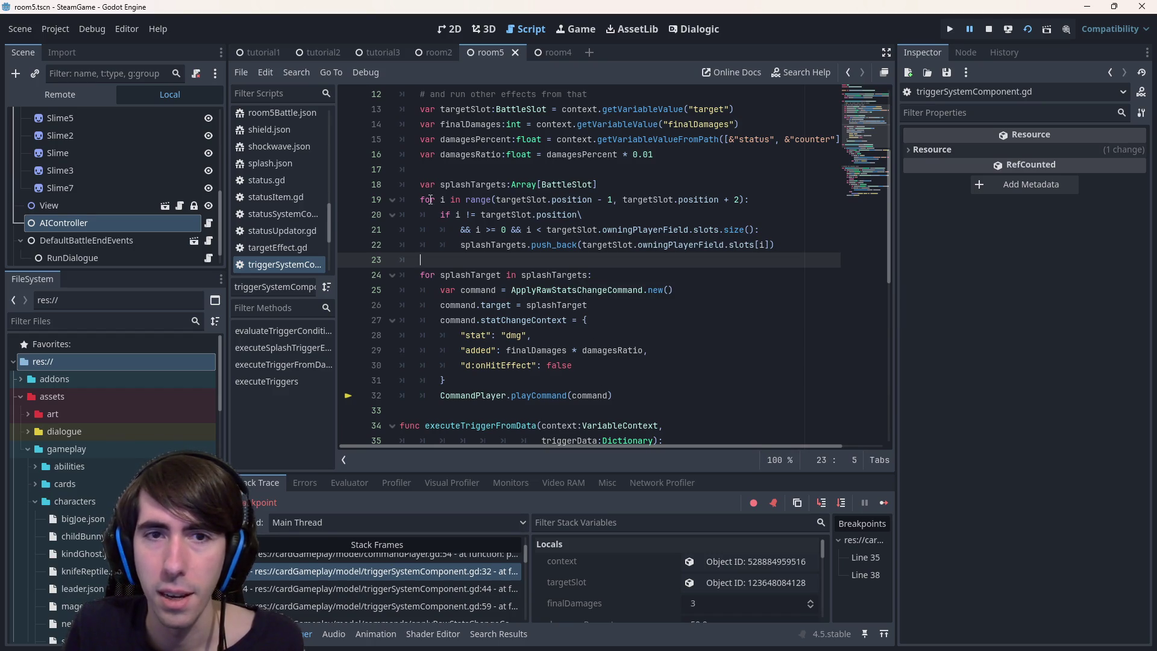
{"action": "double_click", "coordinate": [455, 185]}
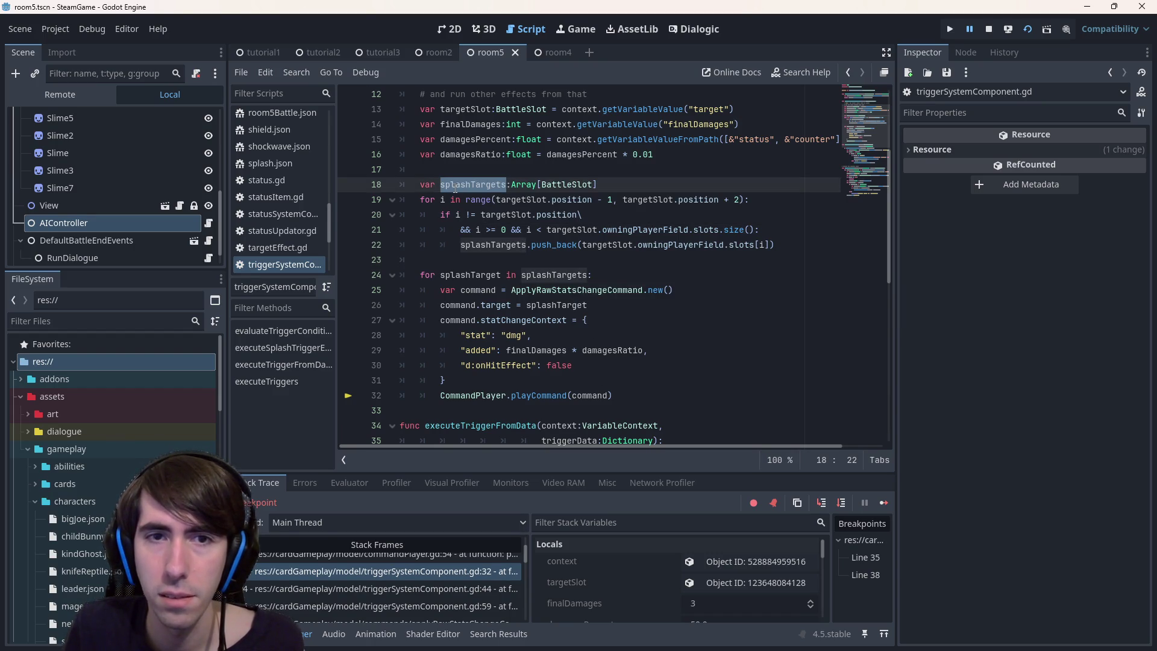
{"action": "scroll", "coordinate": [703, 360], "scroll_direction": "up", "scroll_amount": 1}
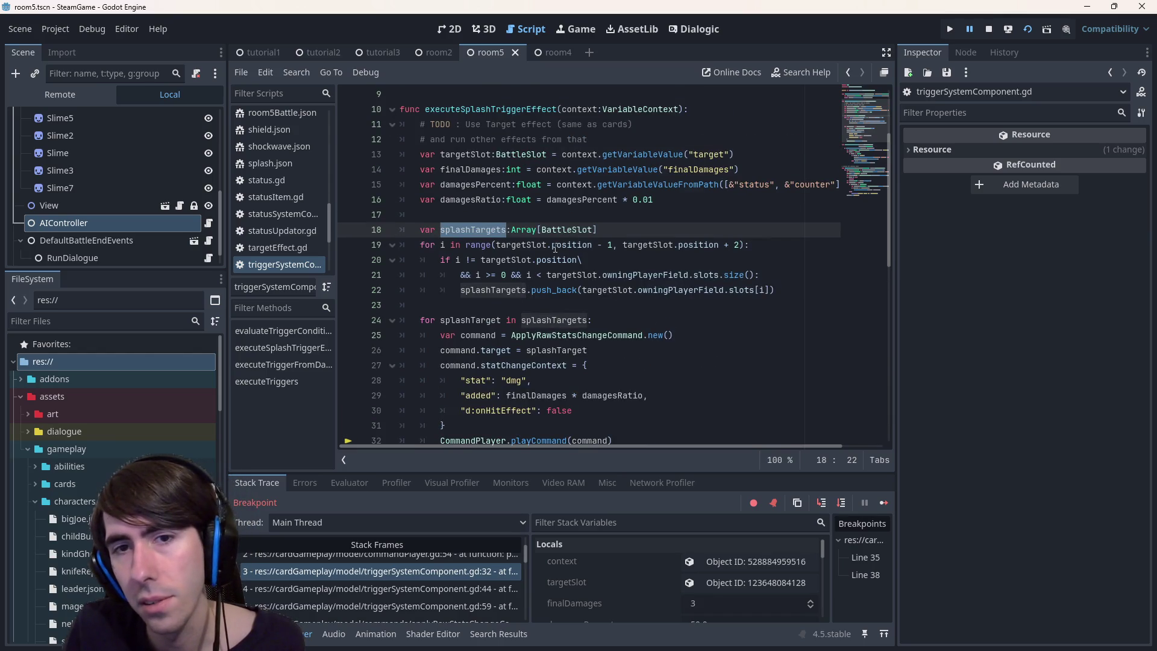
{"action": "mouse_move", "coordinate": [555, 248]}
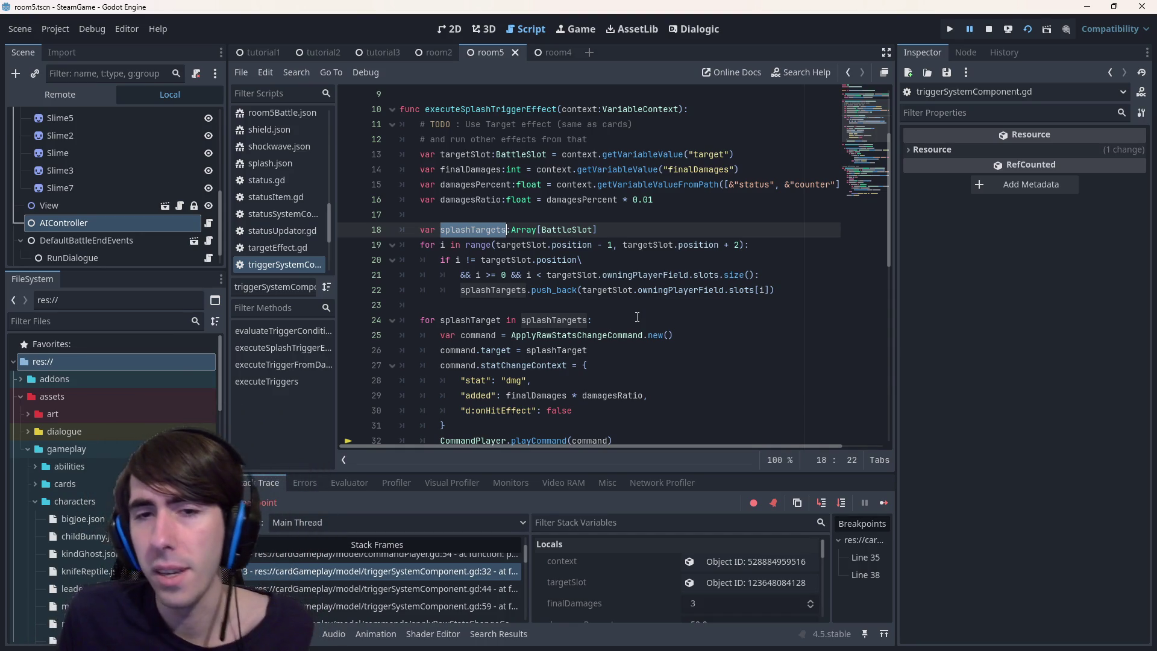
{"action": "double_click", "coordinate": [698, 279]}
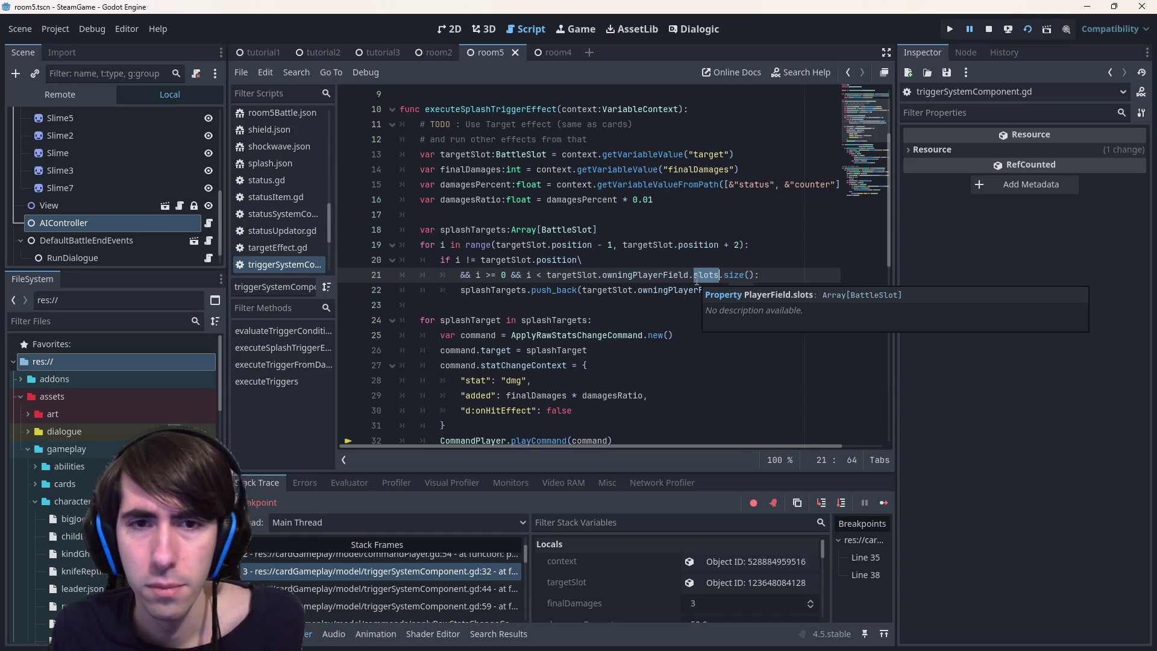
Break line 21's splash if condition onto a new line beginning with '&&'.
{"action": "left_click", "coordinate": [752, 275]}
{"action": "key", "text": "Return"}
{"action": "type", "text": "&&"}
{"action": "key", "text": "Up"}
{"action": "key", "text": "Up"}
{"action": "key", "text": "ctrl+Right"}
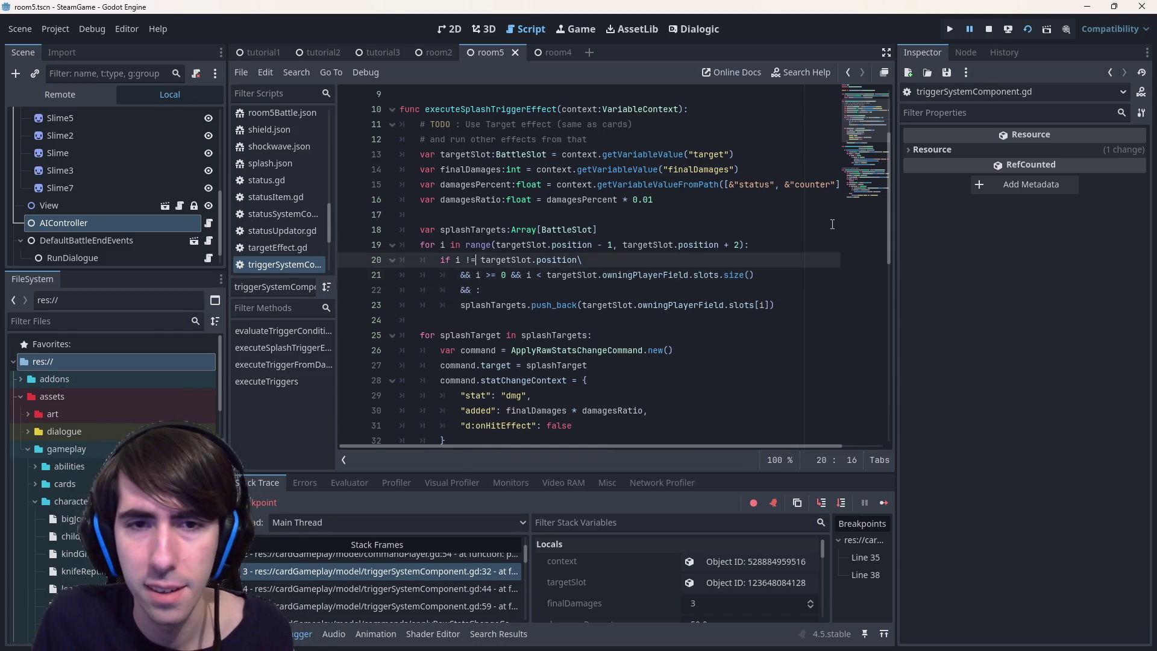
{"action": "key", "text": "Down"}
{"action": "key", "text": "Down"}
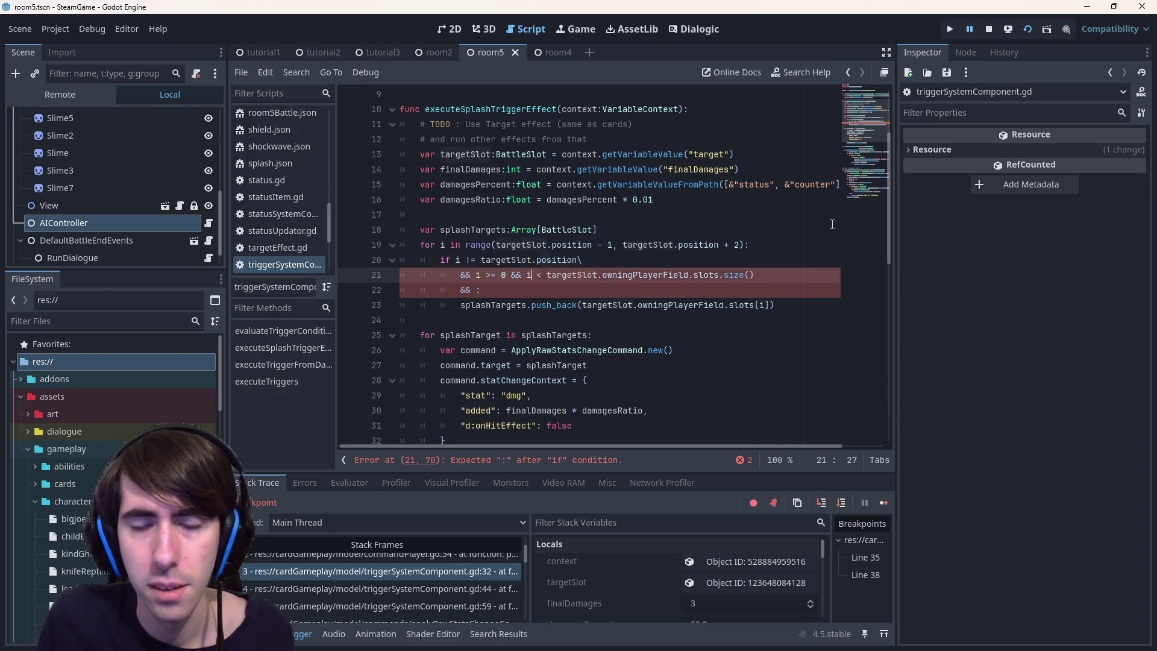
{"action": "type", "text": "targetSlot."}
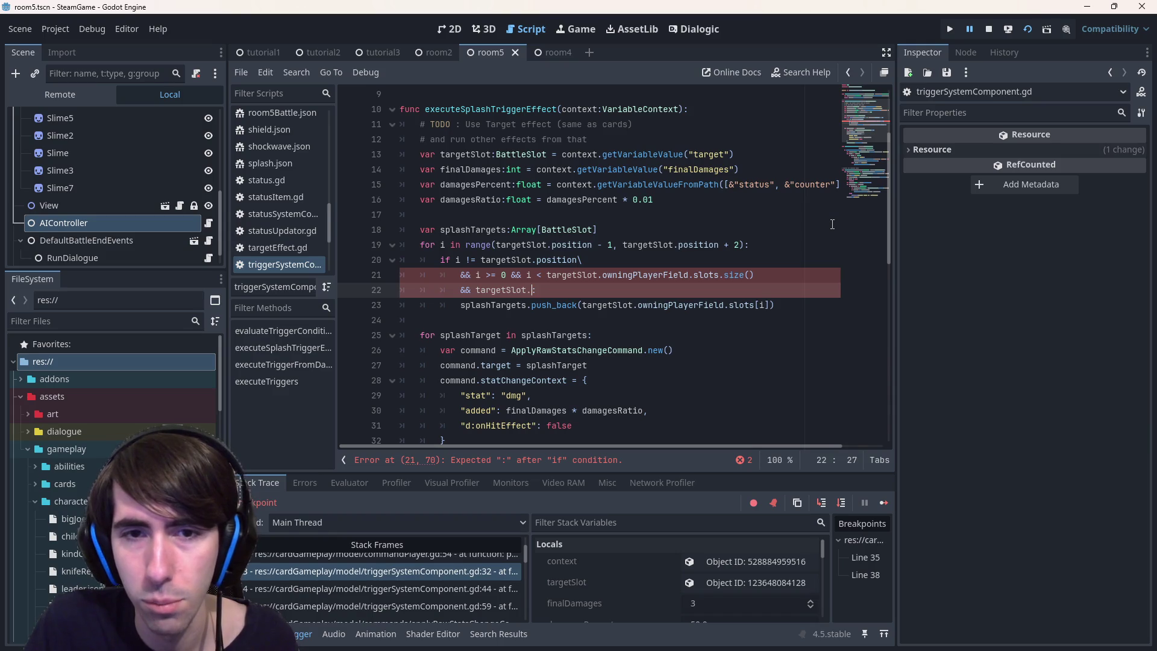
{"action": "key", "text": "ctrl+BackSpace"}
{"action": "key", "text": "ctrl+BackSpace"}
{"action": "key", "text": "Up"}
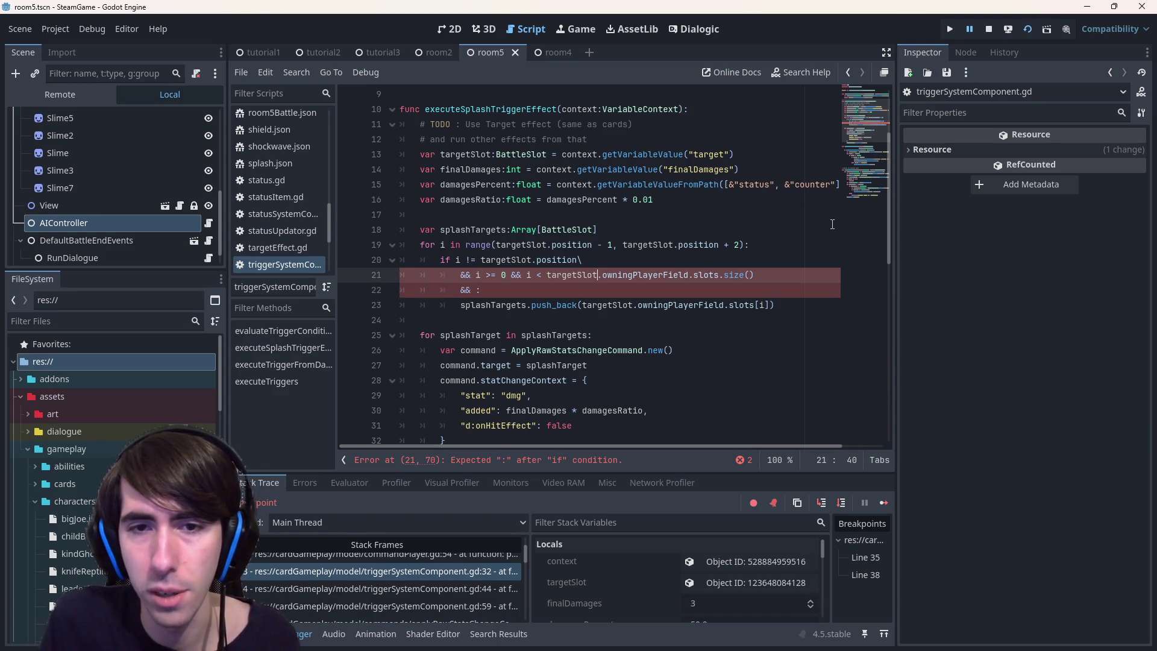
Complete the new condition with the copied slot expression plus '.character != null'.
{"action": "key", "text": "Down"}
{"action": "key", "text": "Down"}
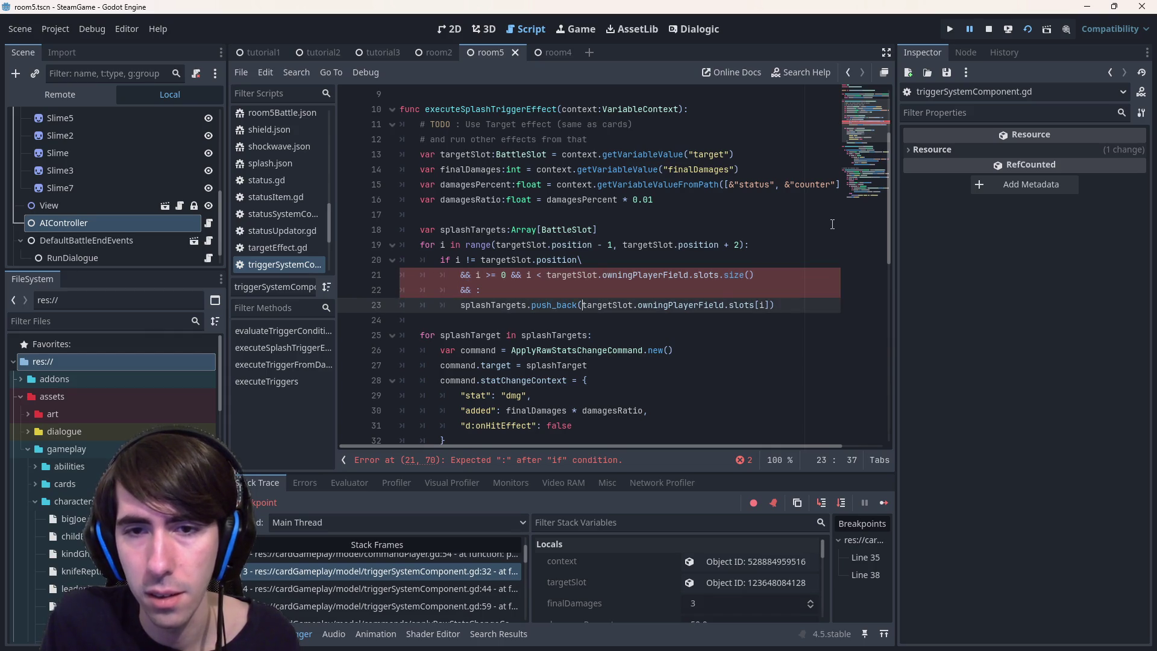
{"action": "key", "text": "ctrl+shift+Right"}
{"action": "key", "text": "ctrl+shift+Right"}
{"action": "key", "text": "ctrl+shift+Right"}
{"action": "key", "text": "ctrl+c"}
{"action": "key", "text": "Up"}
{"action": "key", "text": "Left"}
{"action": "key", "text": "ctrl+v"}
{"action": "type", "text": ".character != null"}
Add the missing ':' to the condition and save the script.
{"action": "key", "text": "ctrl+s"}
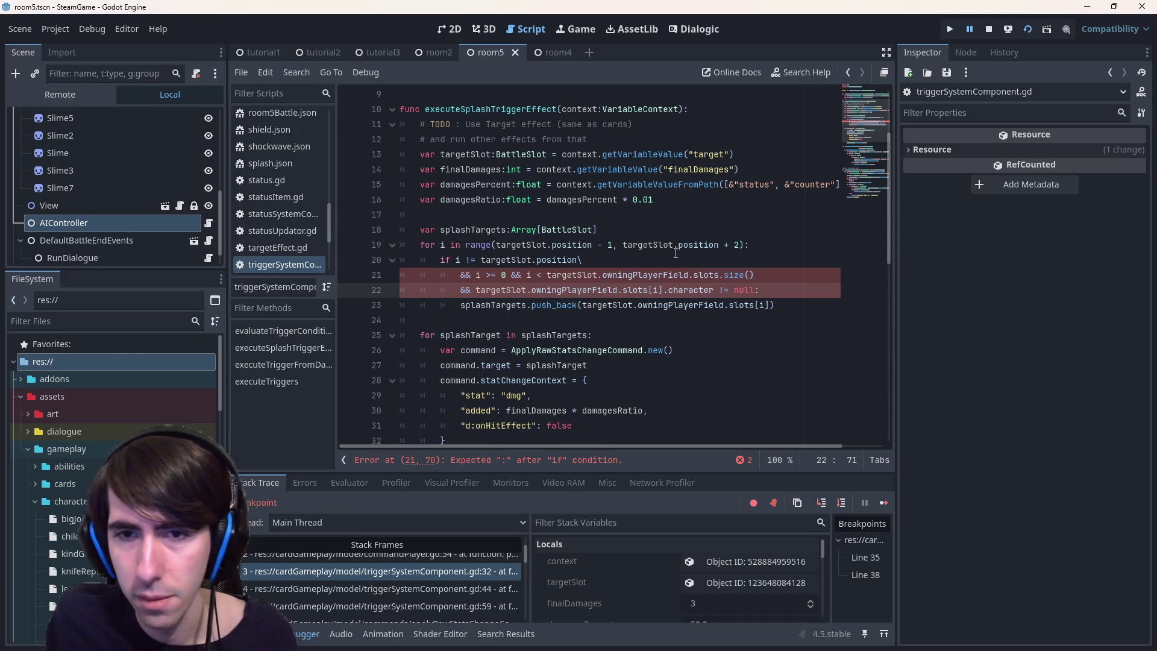
{"action": "type", "text": ":"}
{"action": "left_click", "coordinate": [789, 280]}
{"action": "key", "text": "ctrl+s"}
{"action": "type", "text": "\\"}
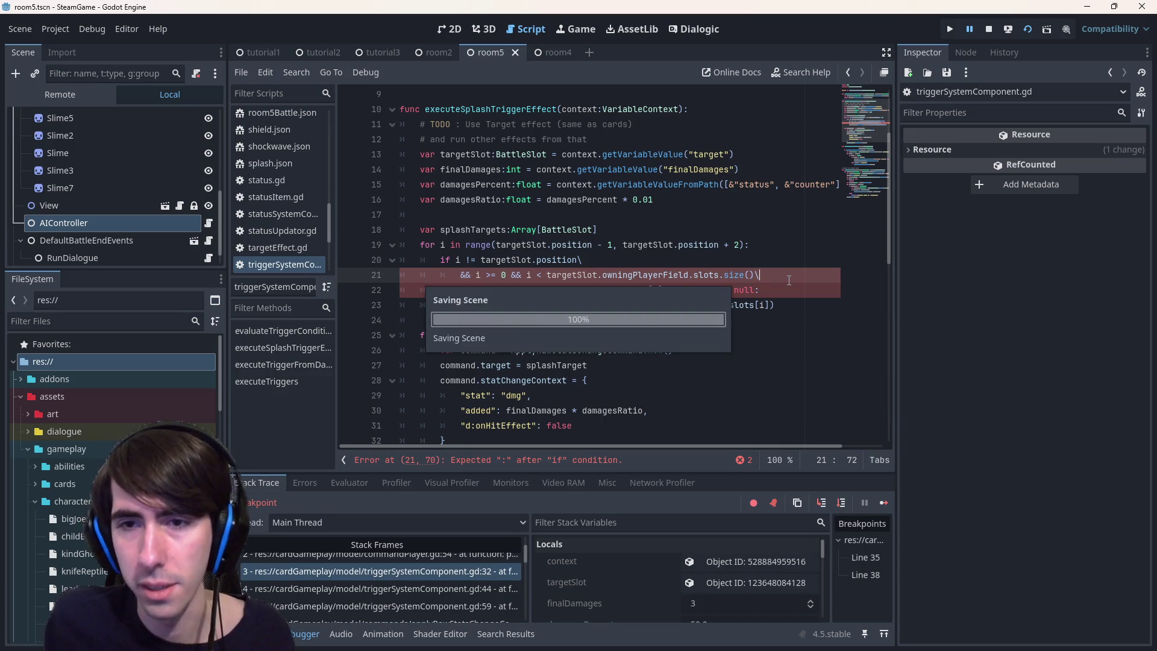
Check BattleSlot's character definition, return to triggerSystemComponent.gd, and stop the running game.
{"action": "left_click", "coordinate": [701, 288], "text": "ctrl"}
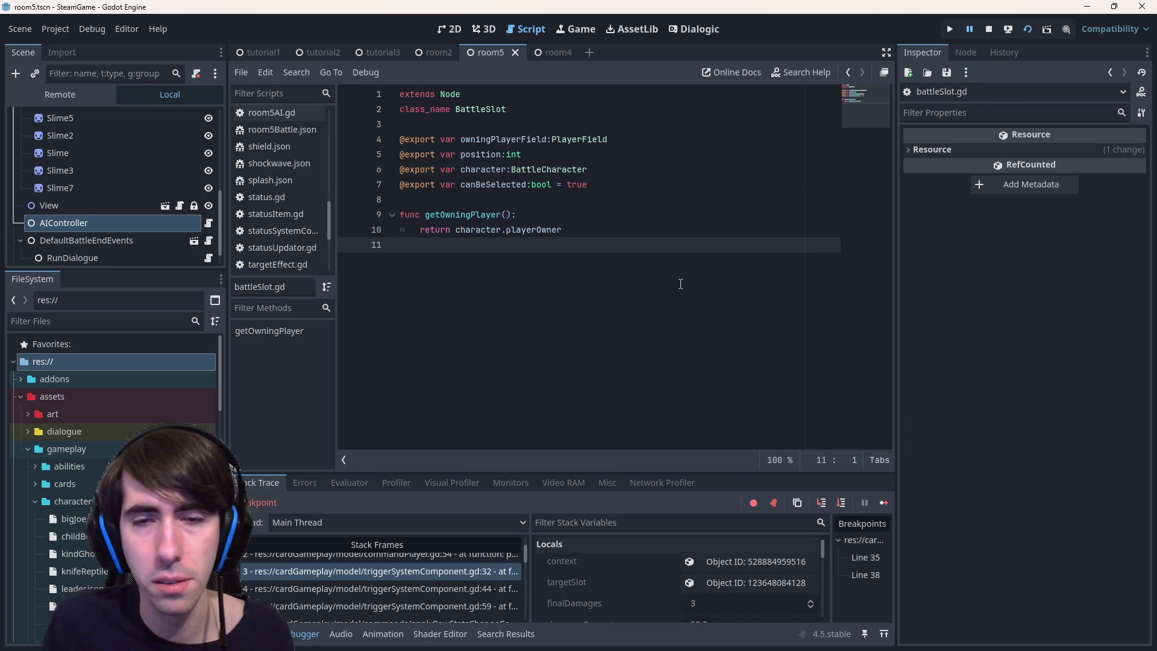
{"action": "key", "text": "alt+Left"}
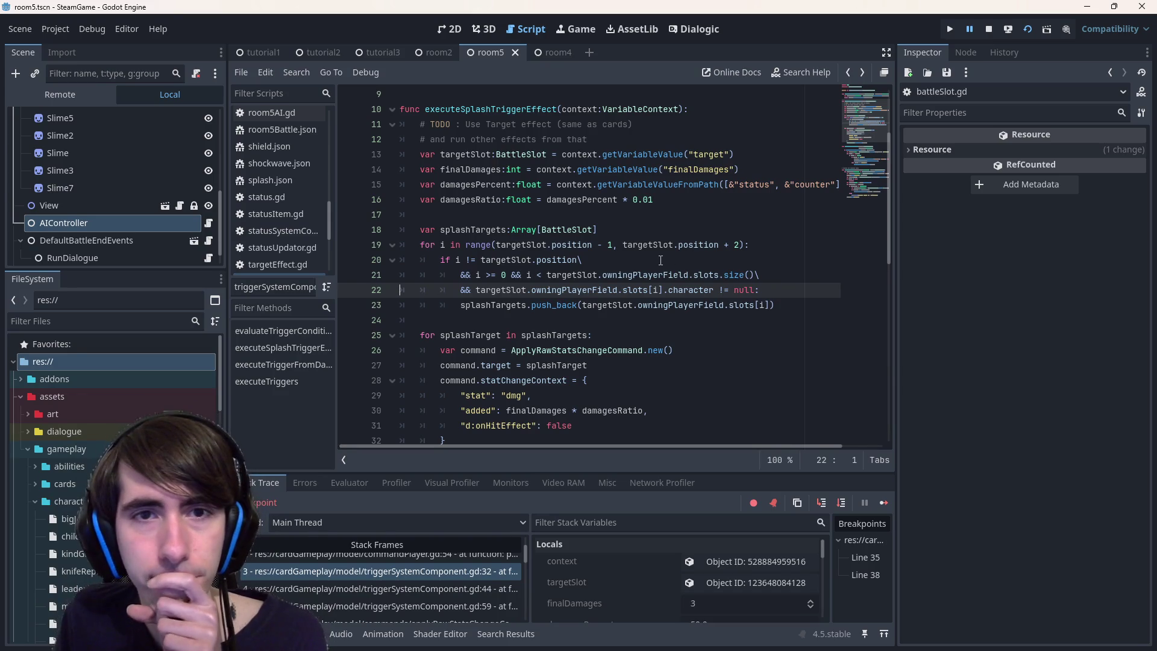
{"action": "left_click", "coordinate": [988, 28]}
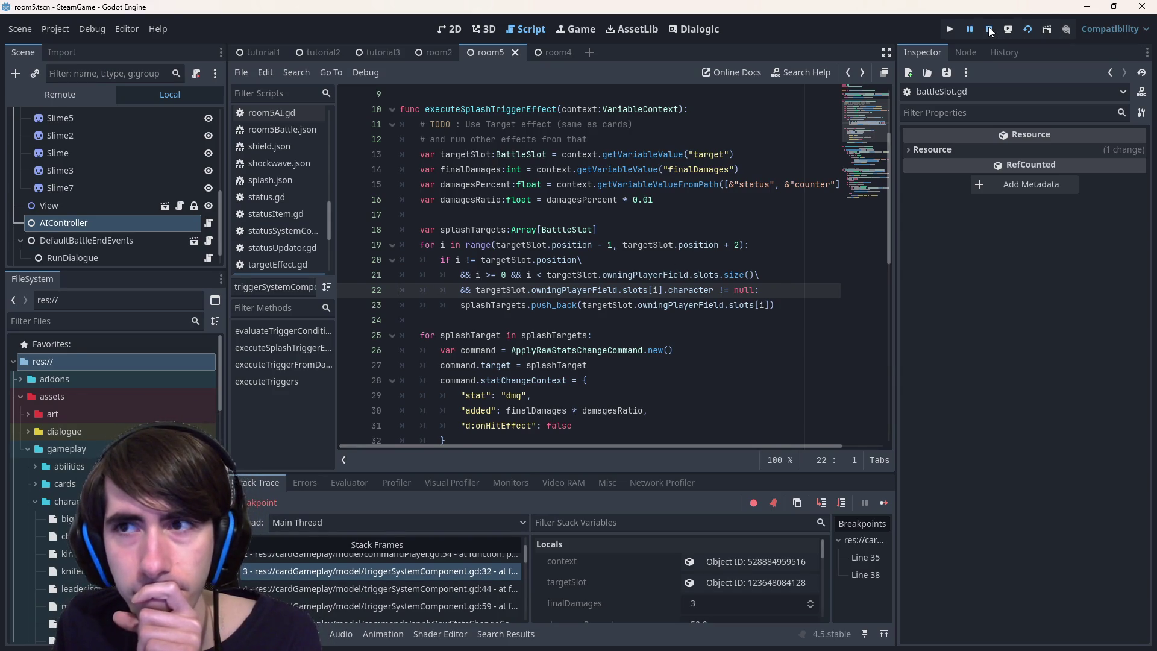
Relaunch the current scene, place the hooded, cat and bunny characters, then close the game.
{"action": "left_click", "coordinate": [1027, 29]}
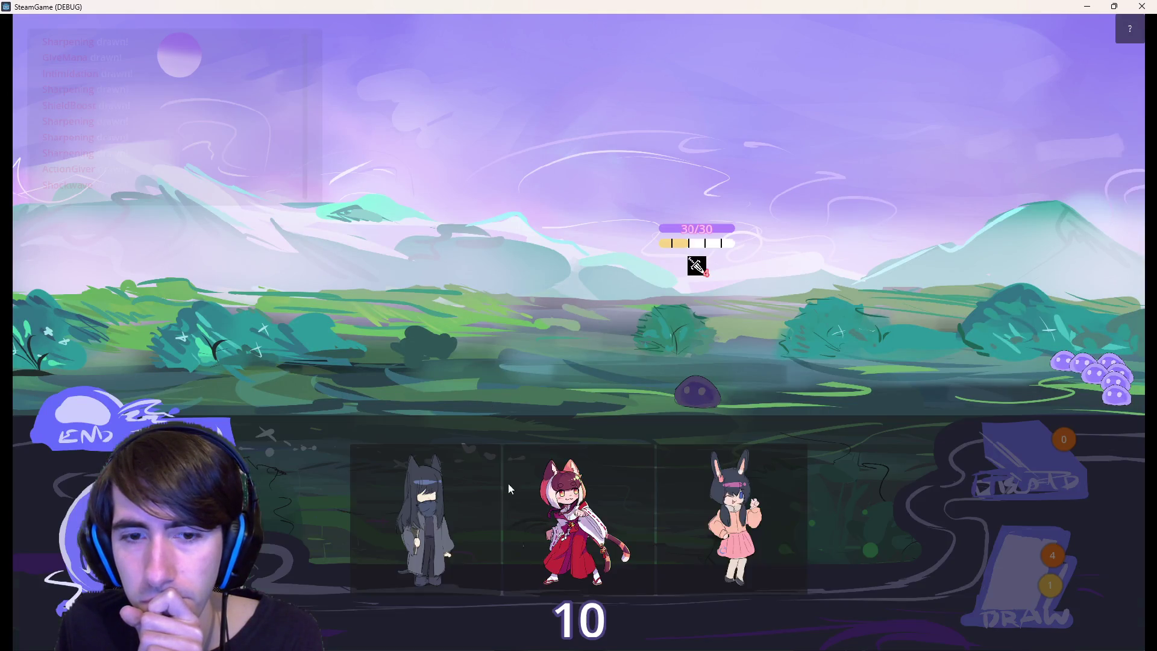
{"action": "left_click_drag", "start_coordinate": [428, 506], "coordinate": [457, 340]}
{"action": "mouse_move", "coordinate": [440, 506]}
{"action": "left_mouse_down"}
{"action": "mouse_move", "coordinate": [428, 373]}
{"action": "mouse_move", "coordinate": [386, 356]}
{"action": "left_mouse_up"}
{"action": "left_click_drag", "start_coordinate": [554, 489], "coordinate": [281, 330]}
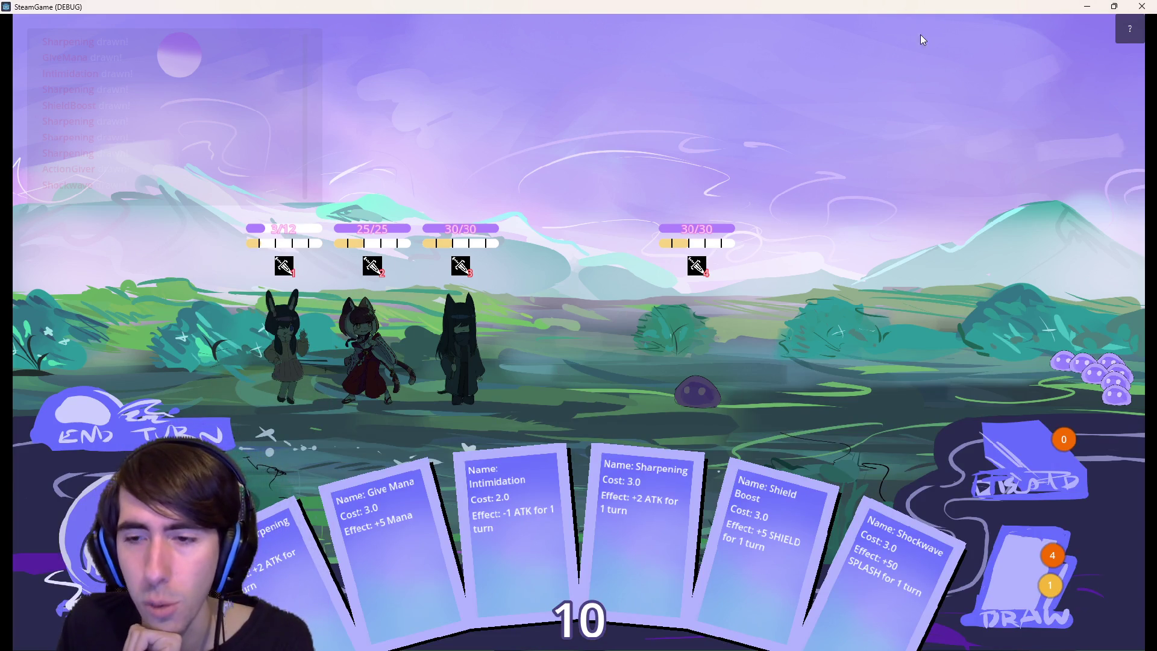
{"action": "left_click", "coordinate": [1087, 6]}
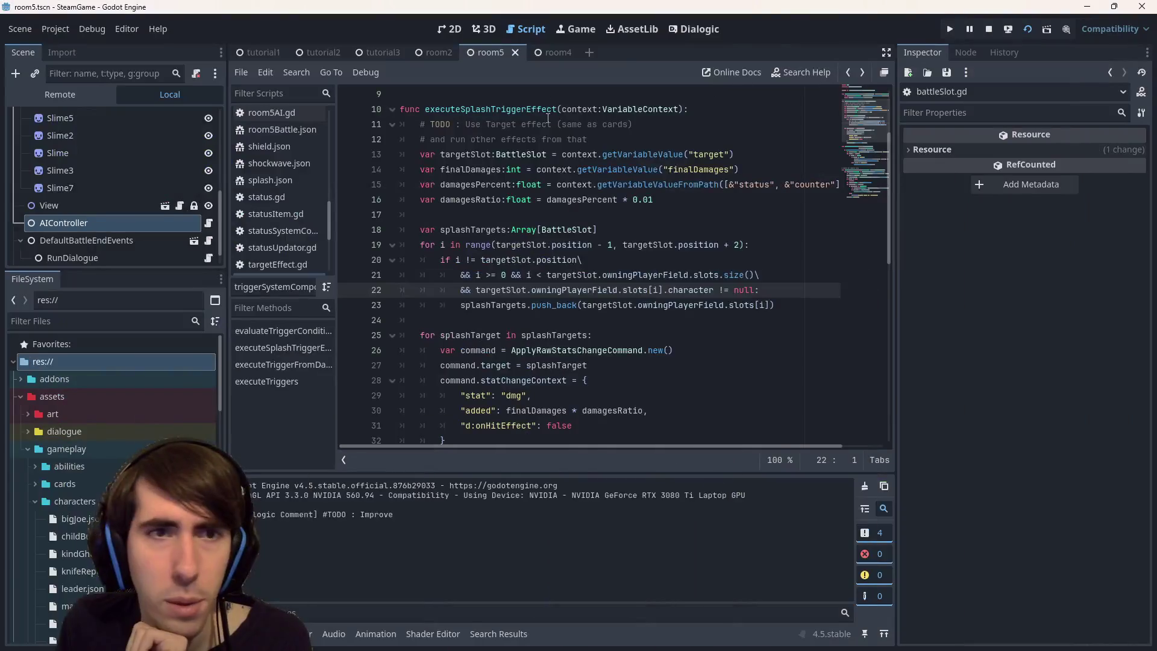
In the terminal, check git status and stage all changes with 'git add .'.
{"action": "mouse_move", "coordinate": [686, 648]}
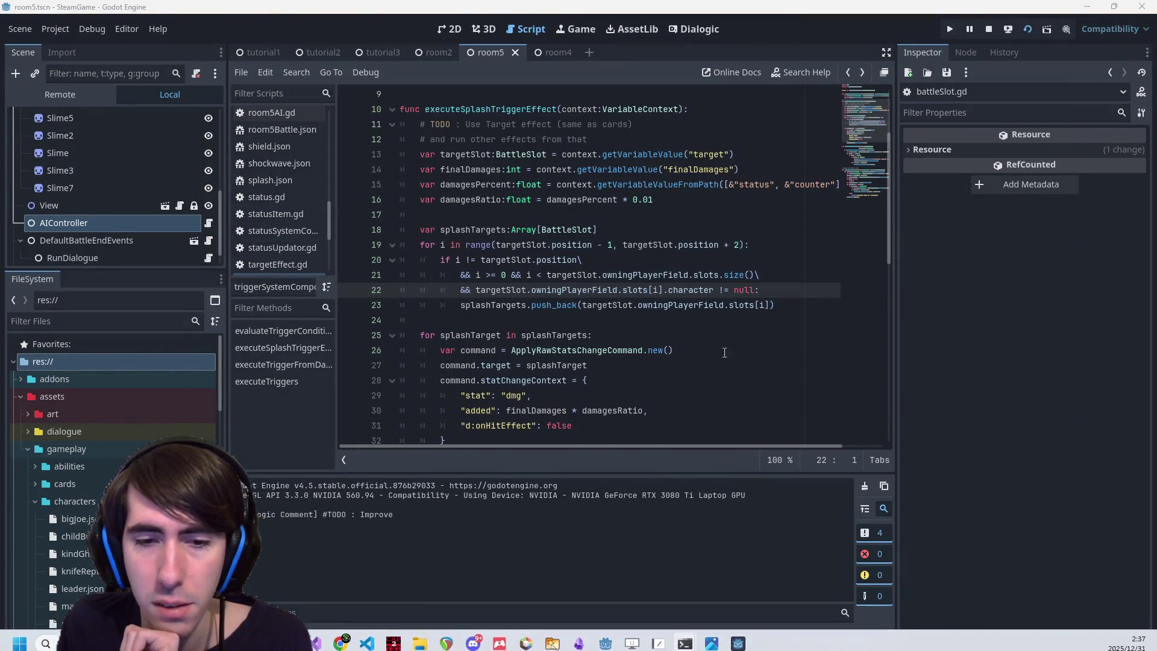
{"action": "key", "text": "alt+Tab"}
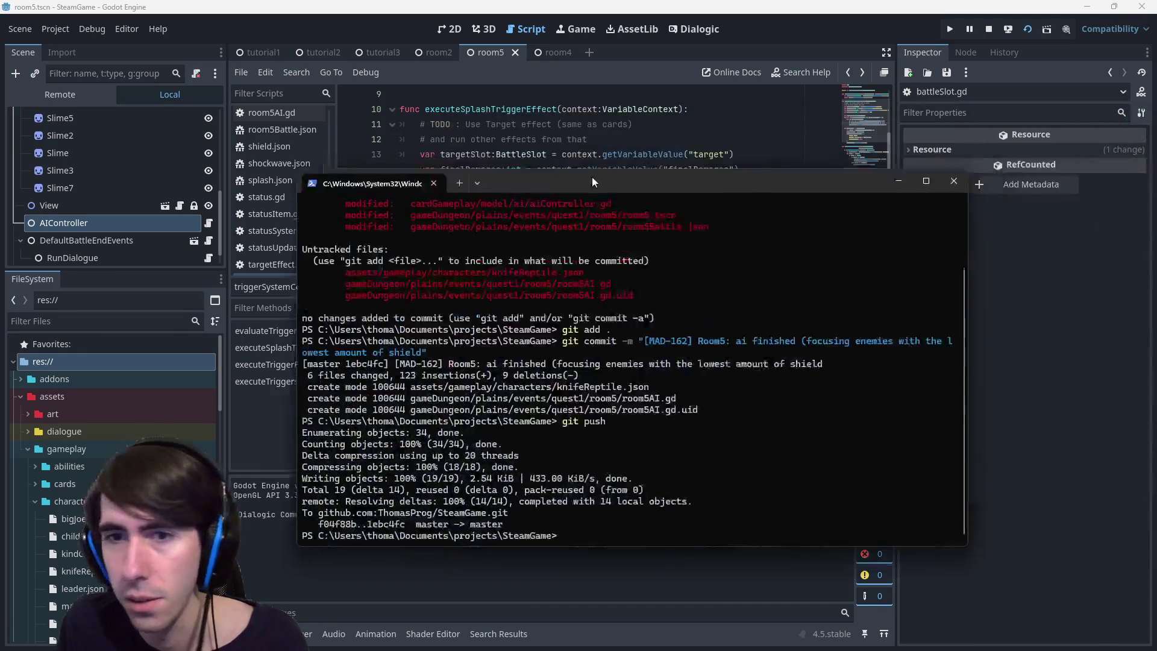
{"action": "type", "text": "git status"}
{"action": "key", "text": "Return"}
{"action": "type", "text": "git add ."}
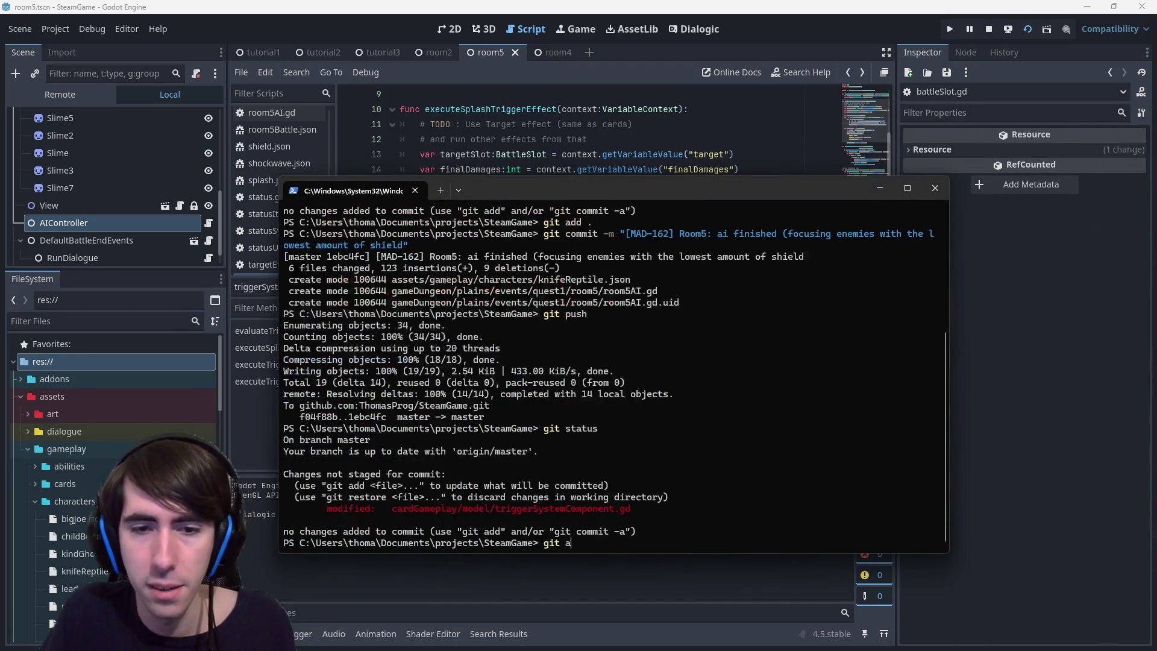
{"action": "key", "text": "Return"}
Commit as "[hotfix] Splash error fixed", push, and move the terminal aside.
{"action": "type", "text": "git commit -"}
{"action": "type", "text": "m \"[hotfix"}
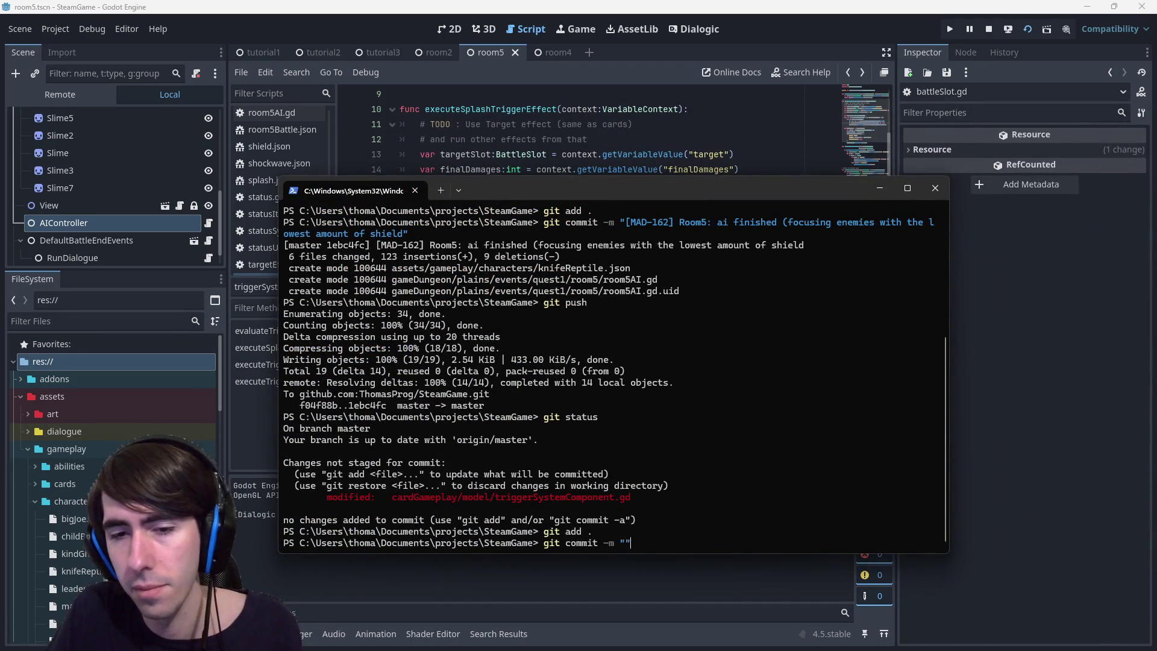
{"action": "type", "text": "] "}
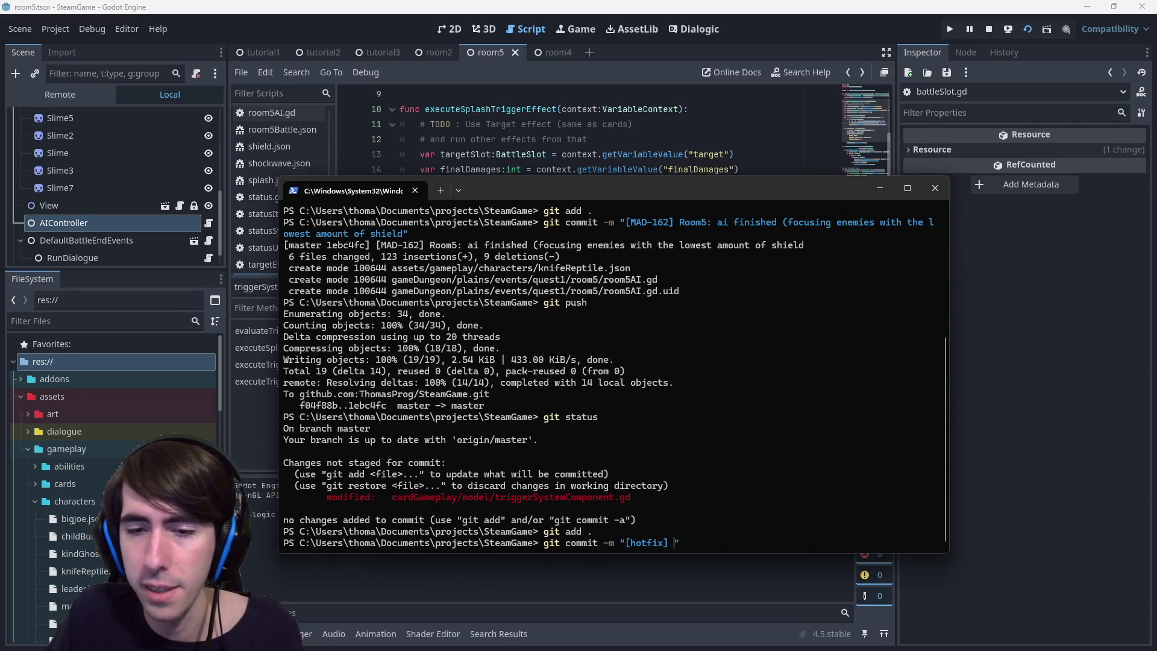
{"action": "type", "text": "Splash fixed"}
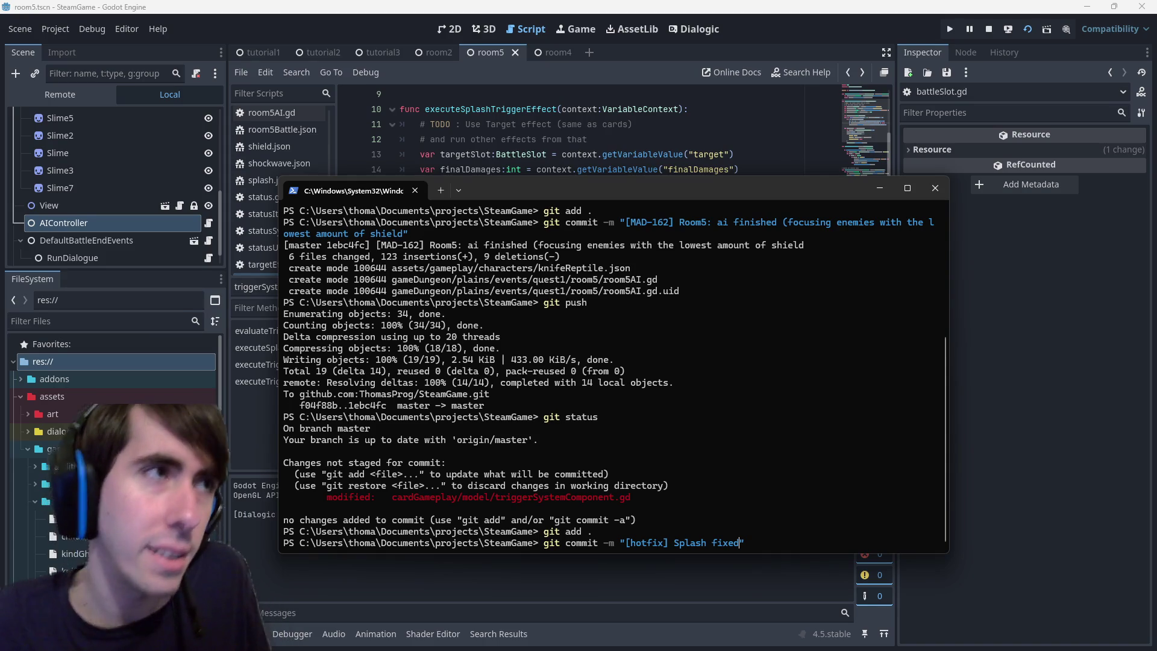
{"action": "key", "text": "BackSpace"}
{"action": "key", "text": "BackSpace"}
{"action": "key", "text": "BackSpace"}
{"action": "key", "text": "BackSpace"}
{"action": "type", "text": "error fi"}
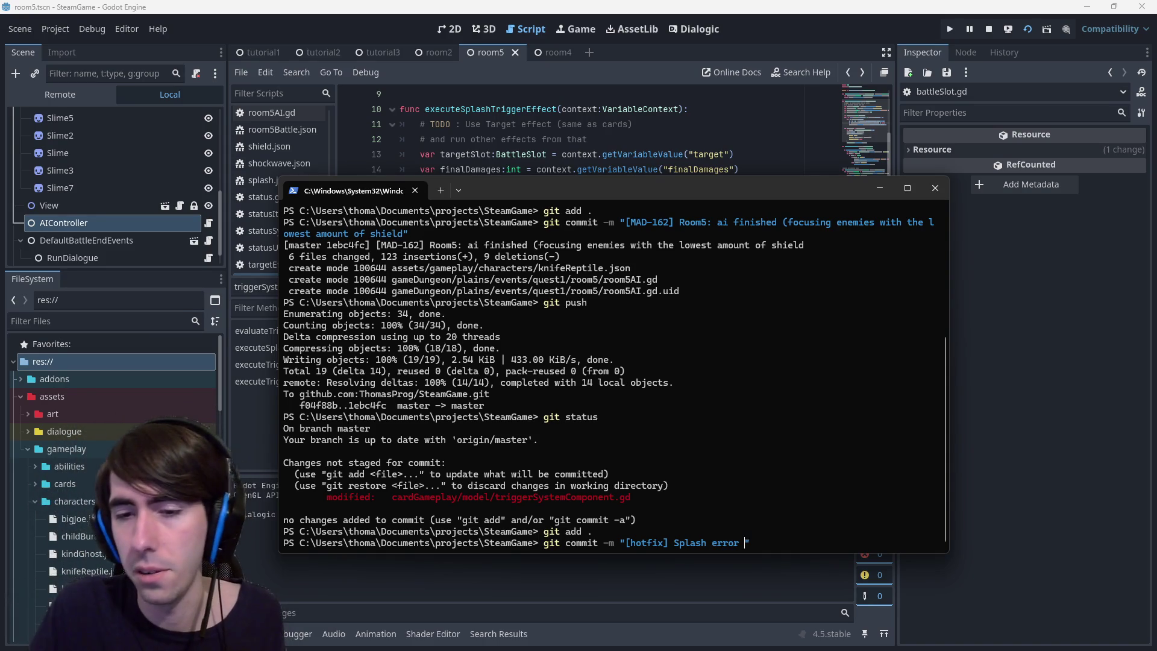
{"action": "type", "text": "xed"}
{"action": "key", "text": "Return"}
{"action": "type", "text": "git push"}
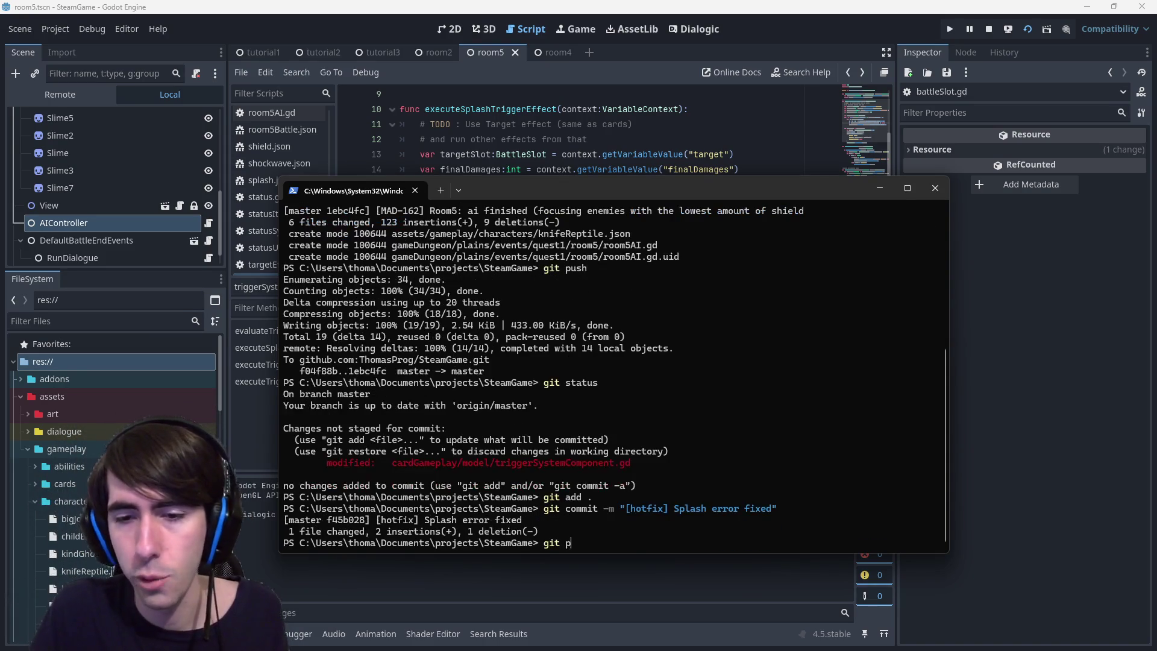
{"action": "key", "text": "Return"}
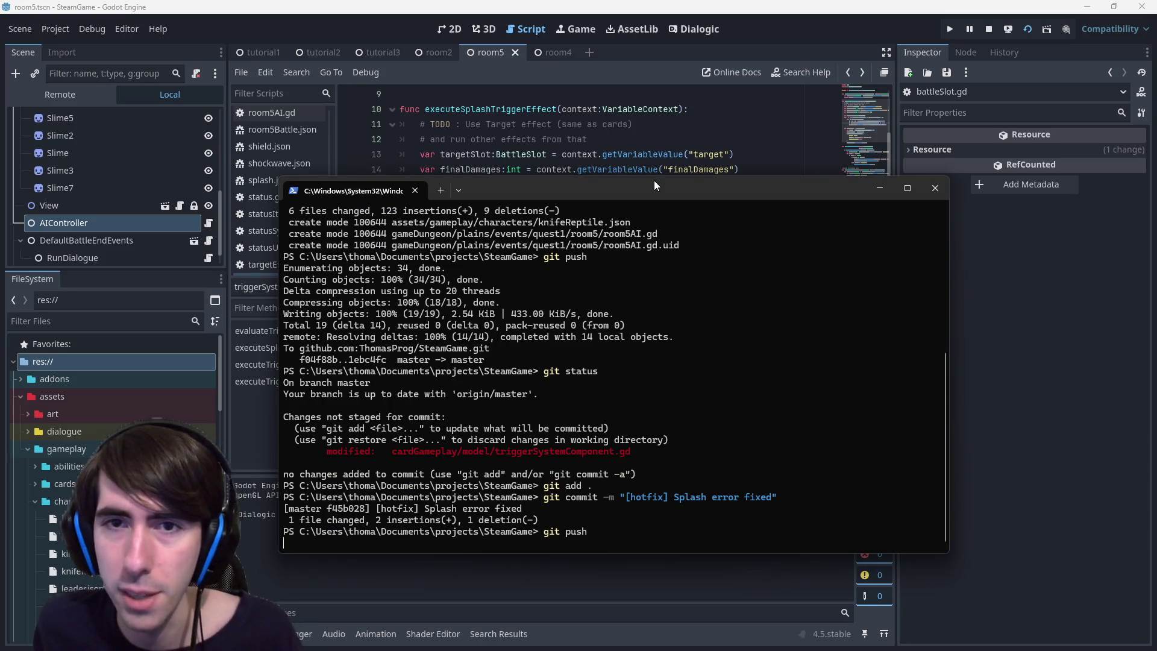
{"action": "left_click_drag", "start_coordinate": [653, 180], "coordinate": [1156, 180]}
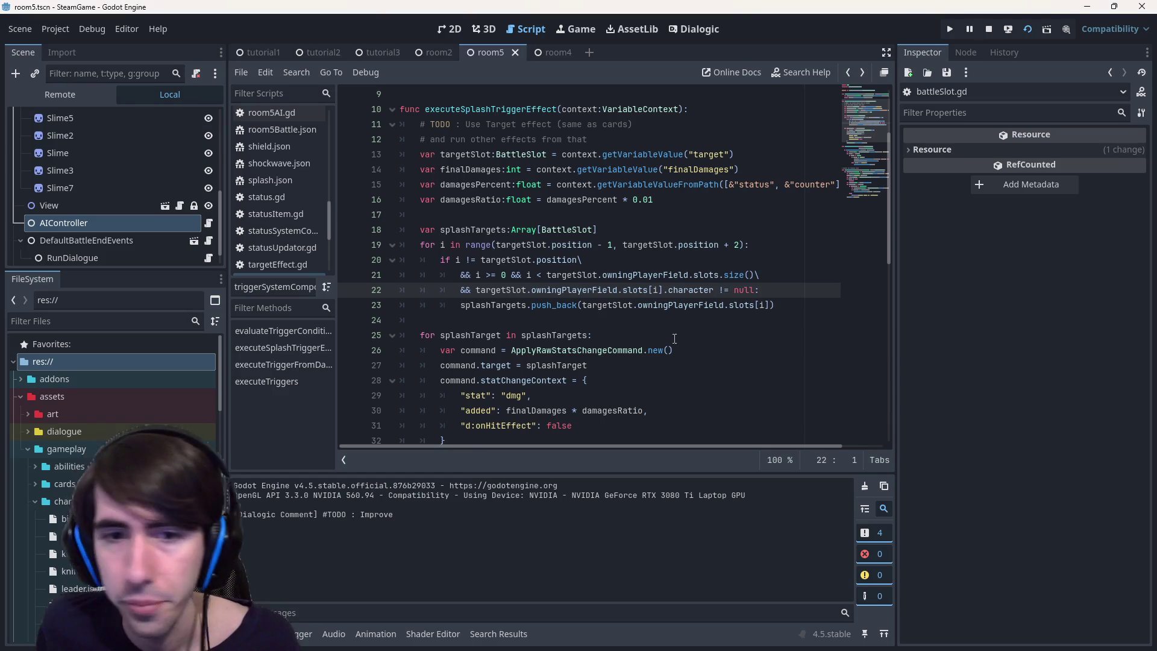
Open room5AI.gd and set a breakpoint on line 7 at potentialSlotTargets.
{"action": "left_click", "coordinate": [773, 292]}
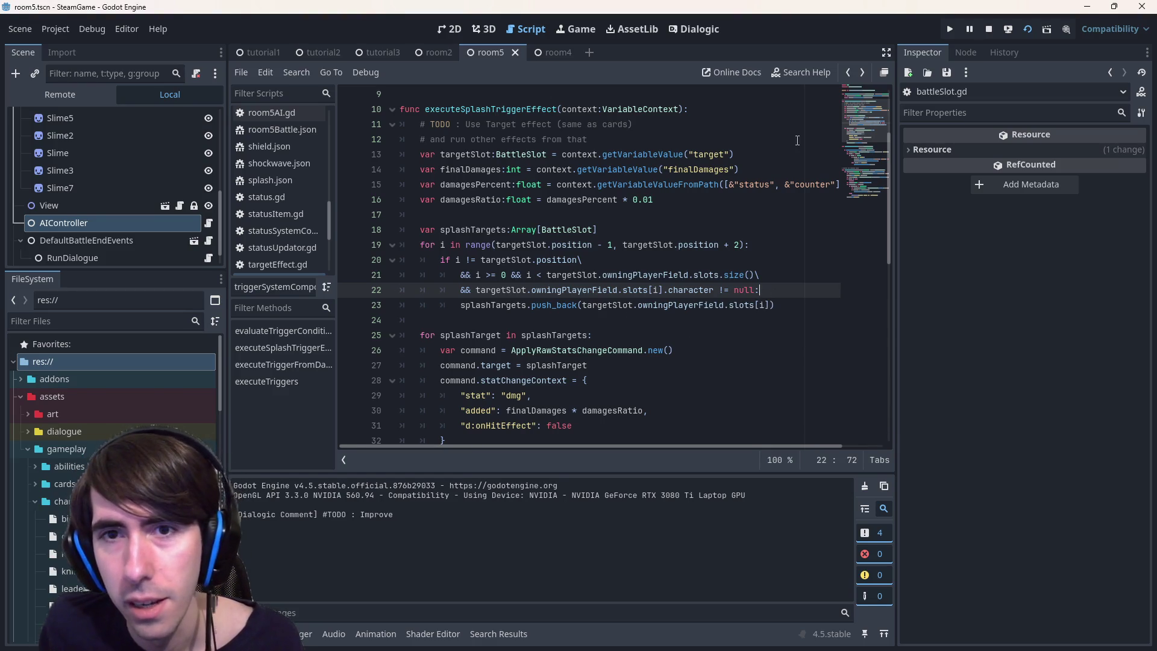
{"action": "scroll", "coordinate": [797, 141], "scroll_direction": "up", "scroll_amount": 2}
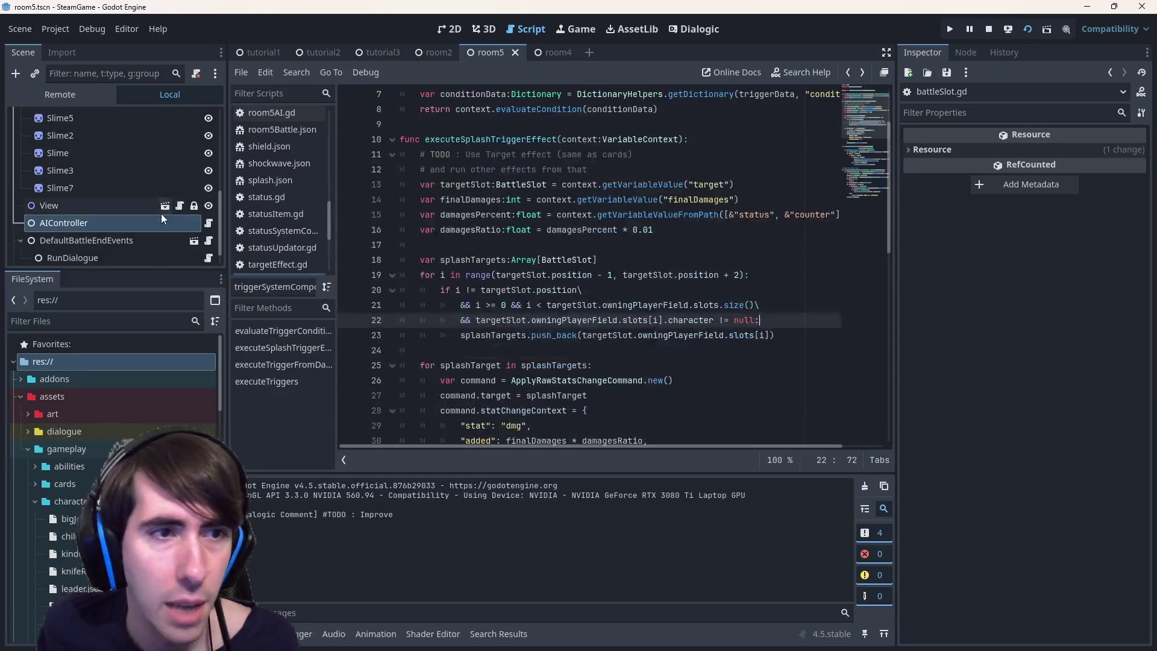
{"action": "left_click", "coordinate": [206, 227]}
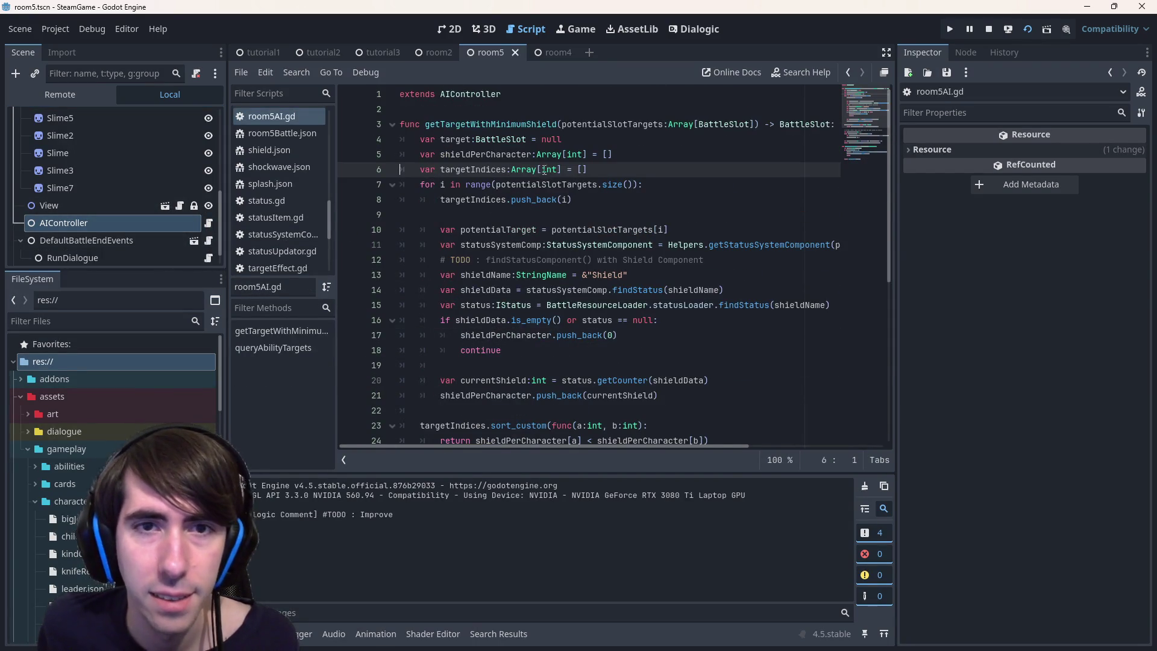
{"action": "double_click", "coordinate": [644, 125]}
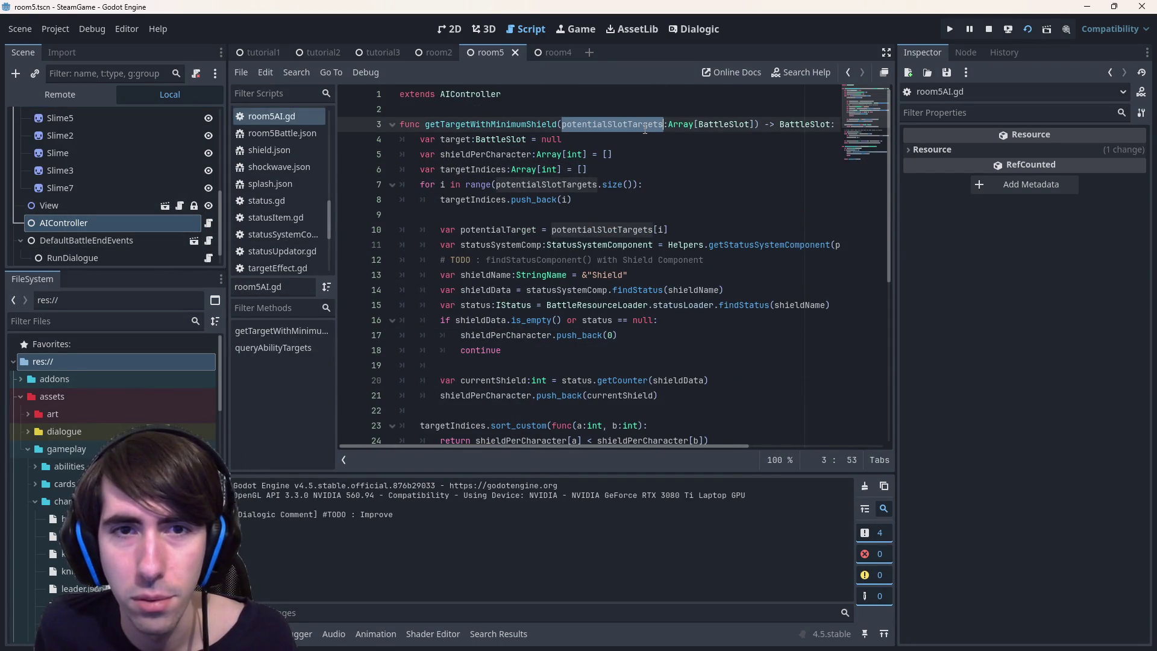
{"action": "left_click", "coordinate": [348, 184]}
{"action": "double_click", "coordinate": [524, 184]}
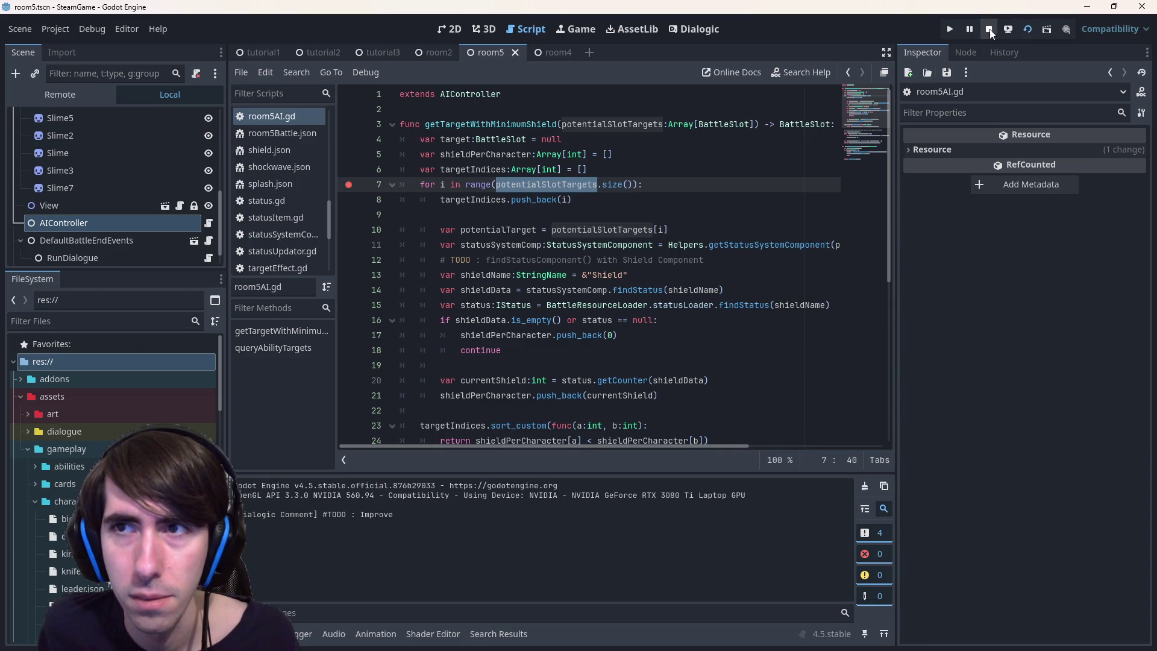
Debug-run the game, Shield Boost the third and second characters, and end the turn.
{"action": "key", "text": "F5"}
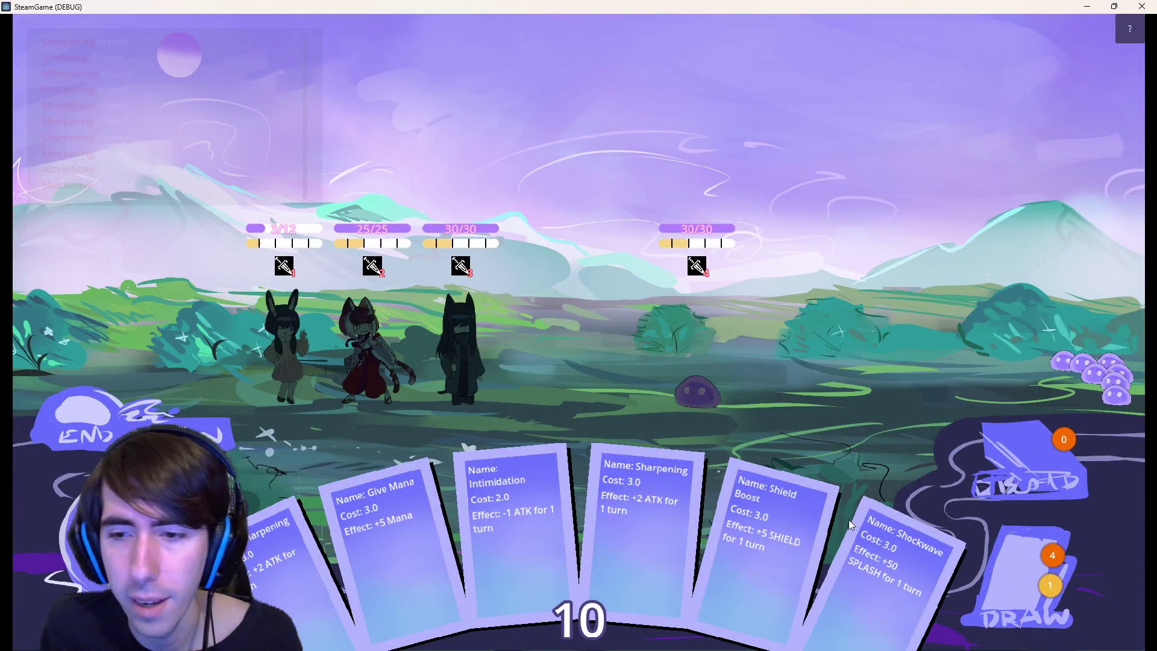
{"action": "left_click_drag", "start_coordinate": [768, 524], "coordinate": [465, 353]}
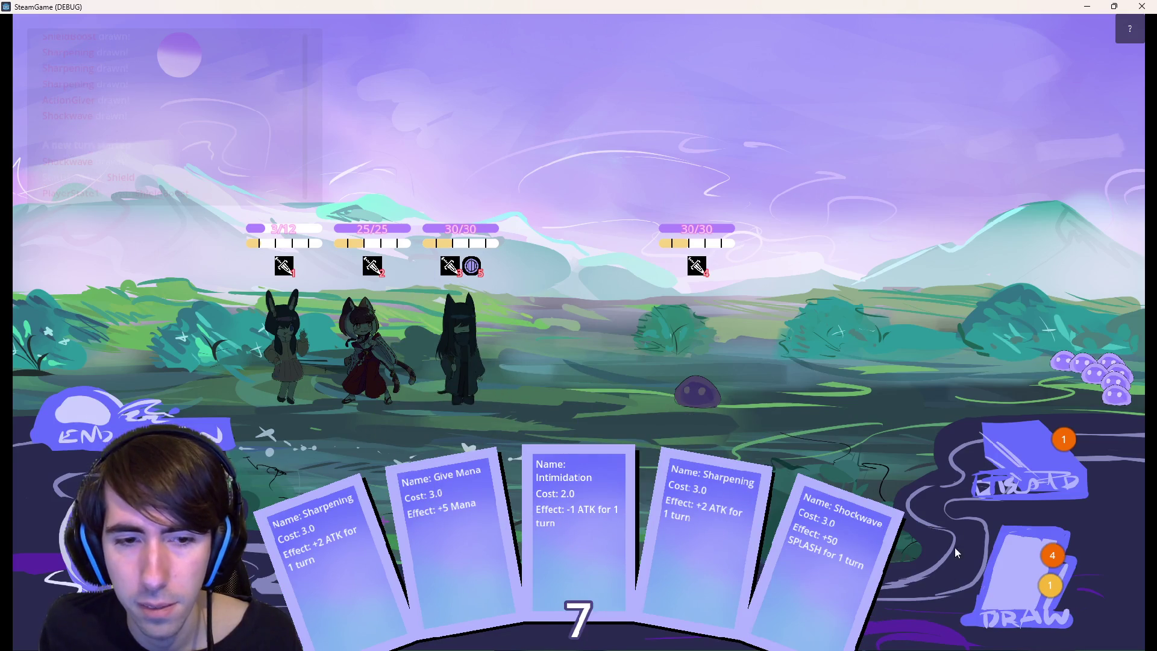
{"action": "left_click", "coordinate": [1036, 560]}
{"action": "left_click", "coordinate": [1039, 558]}
{"action": "mouse_move", "coordinate": [964, 569]}
{"action": "left_mouse_down"}
{"action": "mouse_move", "coordinate": [214, 335]}
{"action": "mouse_move", "coordinate": [336, 392]}
{"action": "mouse_move", "coordinate": [370, 350]}
{"action": "left_mouse_up"}
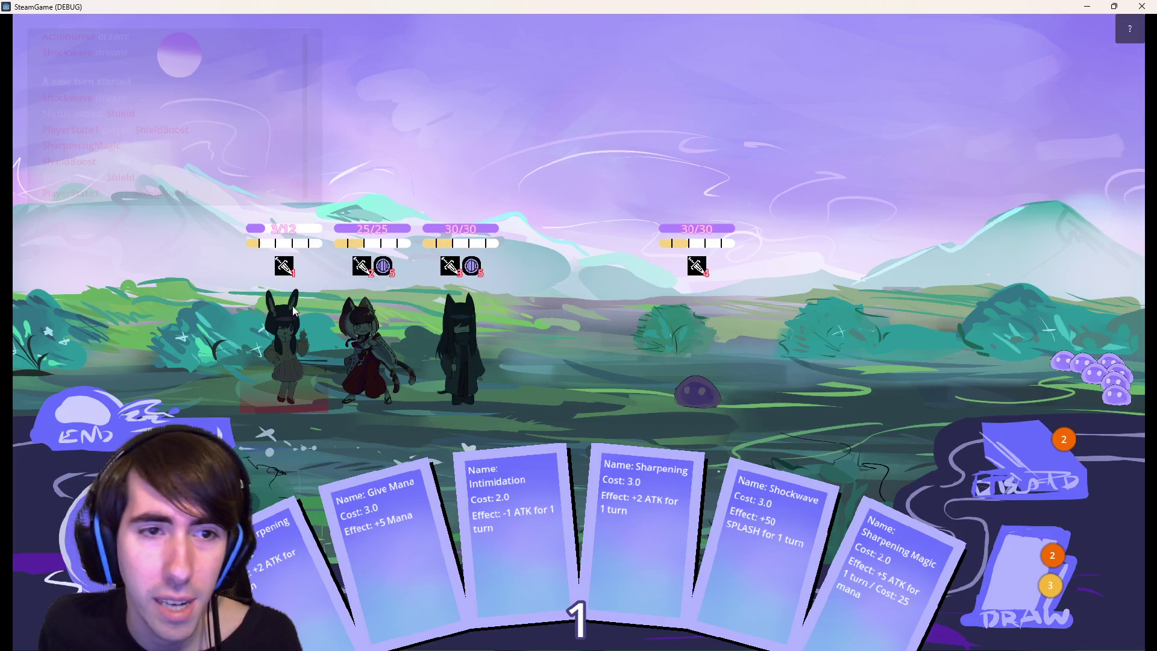
{"action": "left_click", "coordinate": [149, 414]}
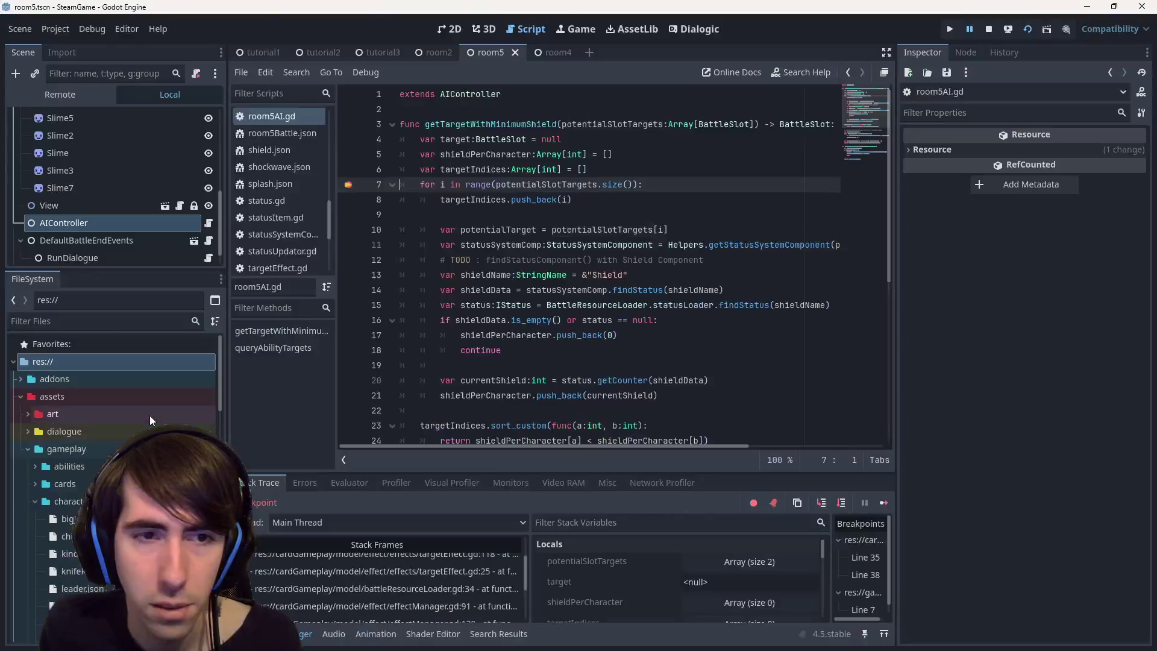
Step over both loop iterations of getTargetWithMinimumShield down to the sort at line 23.
{"action": "mouse_move", "coordinate": [547, 183]}
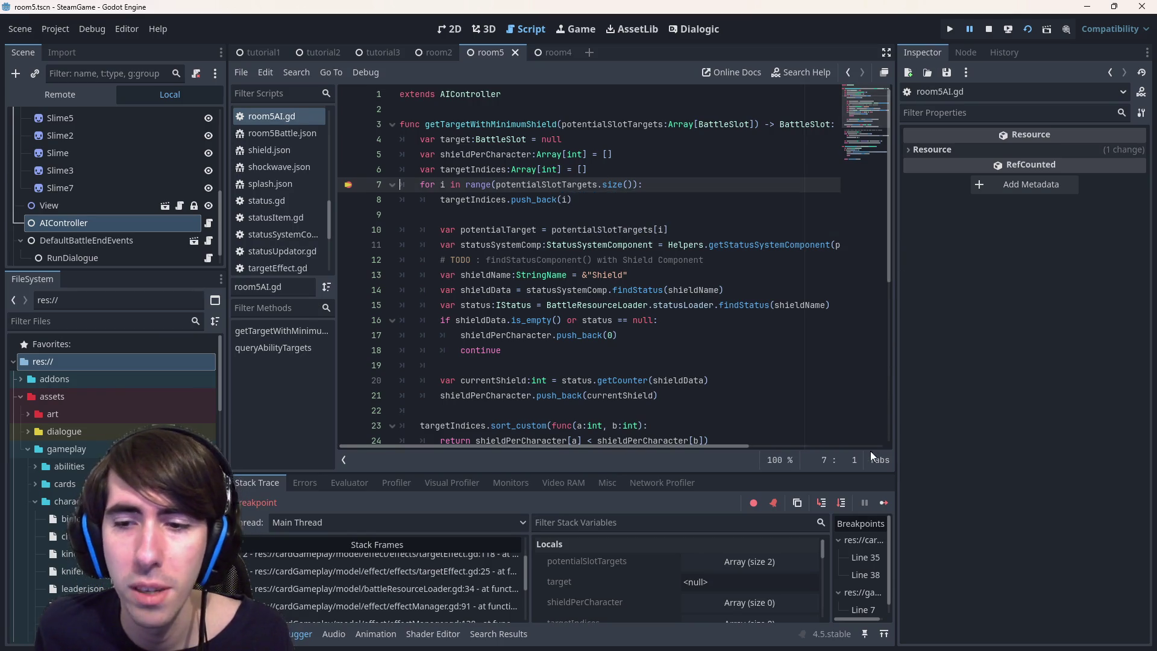
{"action": "left_click", "coordinate": [847, 500]}
{"action": "left_click", "coordinate": [847, 500]}
{"action": "left_click", "coordinate": [847, 500]}
{"action": "left_click", "coordinate": [847, 500]}
{"action": "left_click", "coordinate": [846, 500]}
{"action": "left_click", "coordinate": [847, 500]}
{"action": "left_click", "coordinate": [847, 500]}
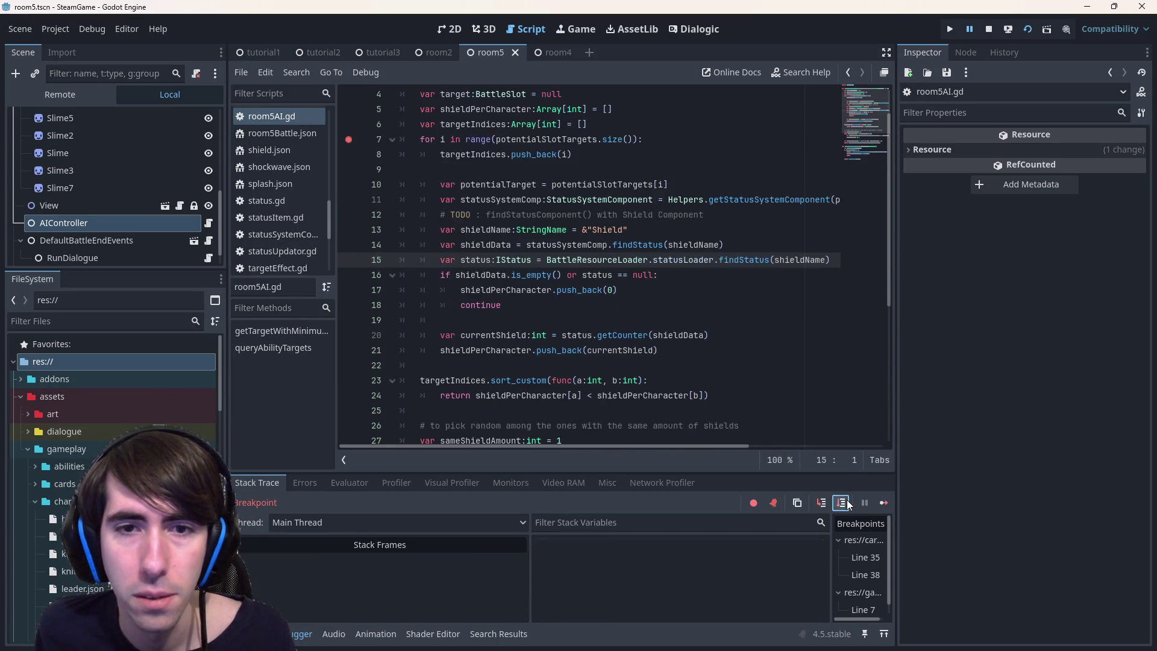
{"action": "left_click", "coordinate": [847, 500]}
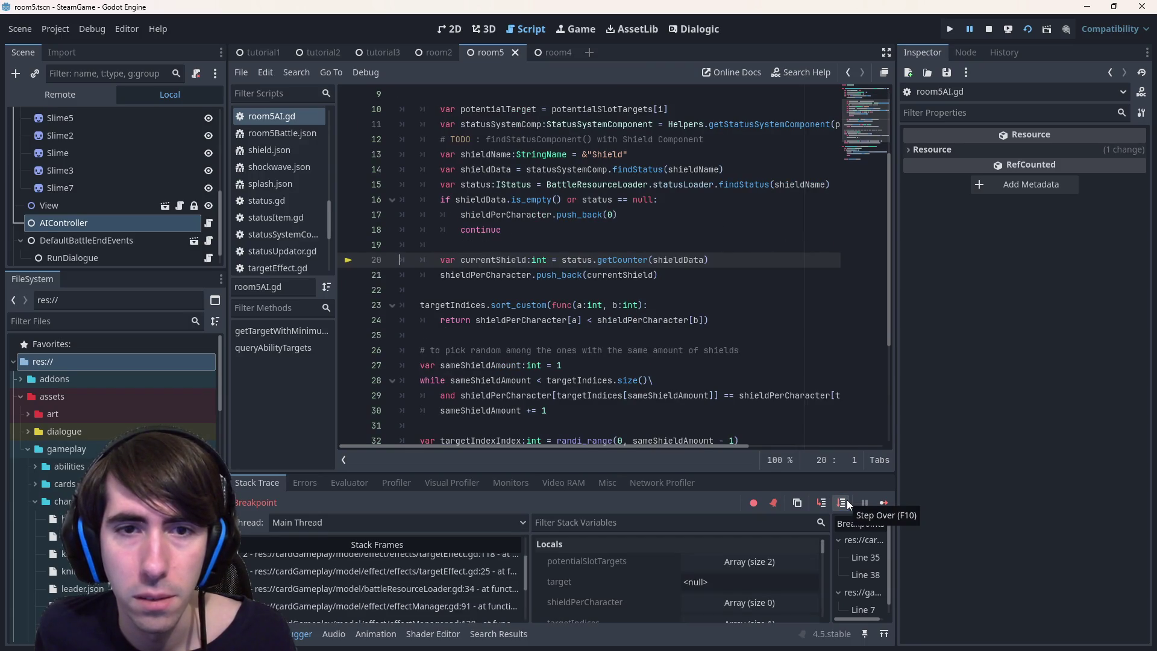
{"action": "left_click", "coordinate": [847, 500]}
{"action": "left_click", "coordinate": [847, 500]}
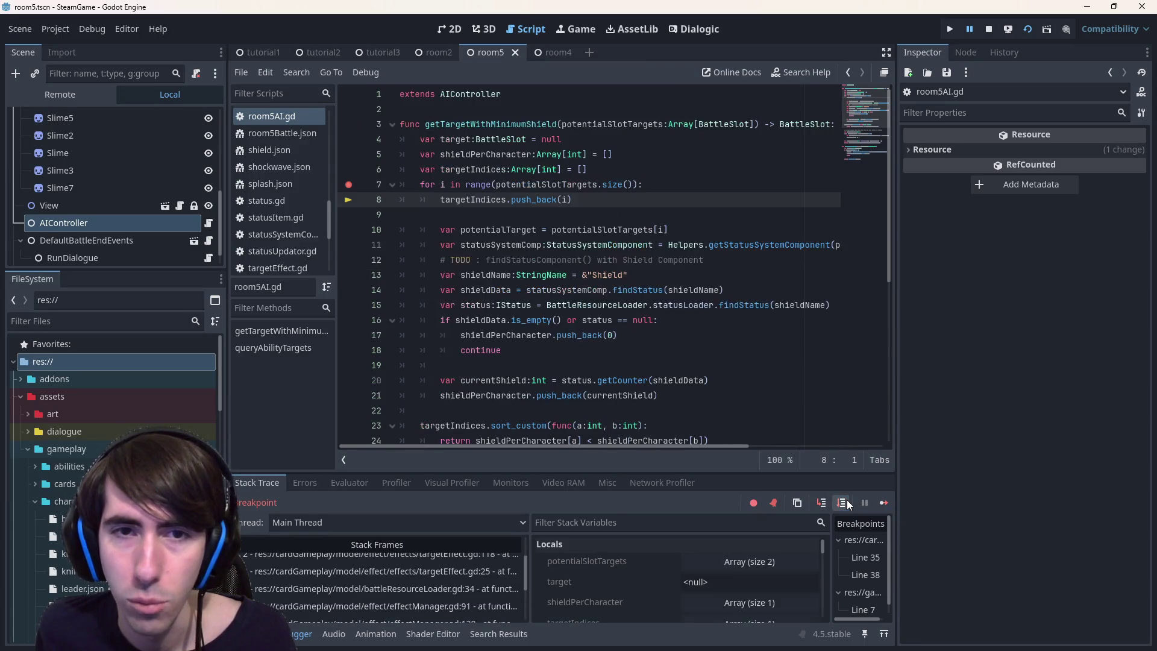
{"action": "left_click", "coordinate": [847, 500]}
{"action": "left_click", "coordinate": [847, 500]}
{"action": "left_click", "coordinate": [847, 500]}
{"action": "left_click", "coordinate": [847, 500]}
{"action": "left_click", "coordinate": [847, 500]}
{"action": "left_click", "coordinate": [847, 500]}
{"action": "left_click", "coordinate": [847, 500]}
{"action": "left_click", "coordinate": [847, 500]}
{"action": "left_click", "coordinate": [847, 500]}
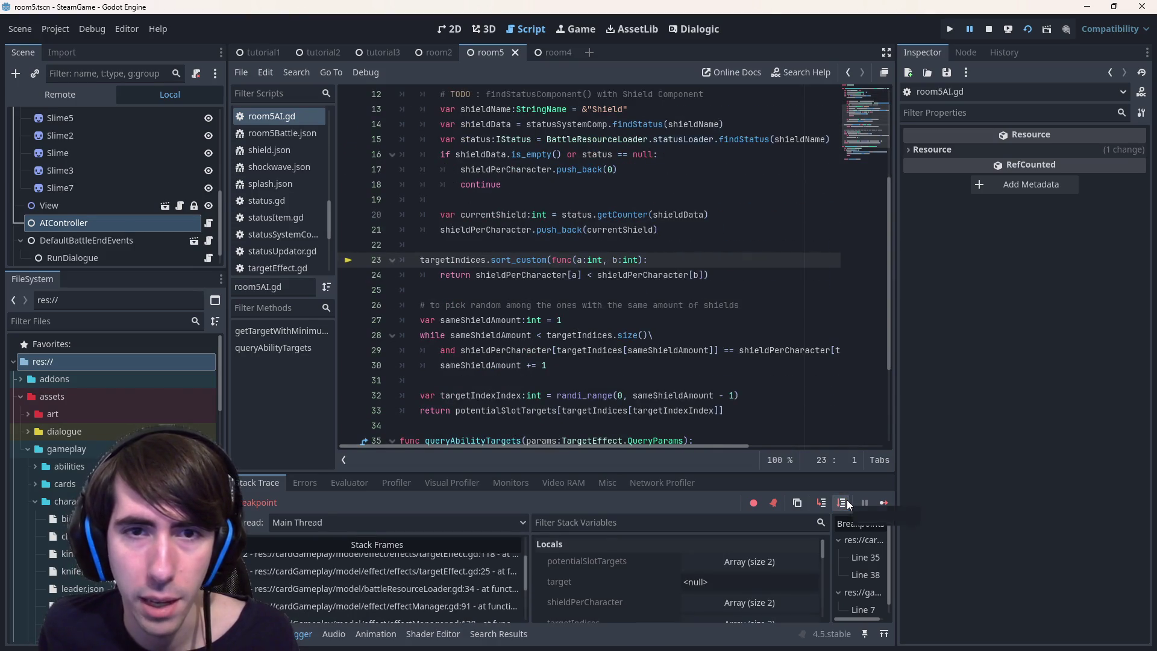
Inspect the current values of shieldPerCharacter and the line 11 status component lookup.
{"action": "scroll", "coordinate": [609, 189], "scroll_direction": "up", "scroll_amount": 4}
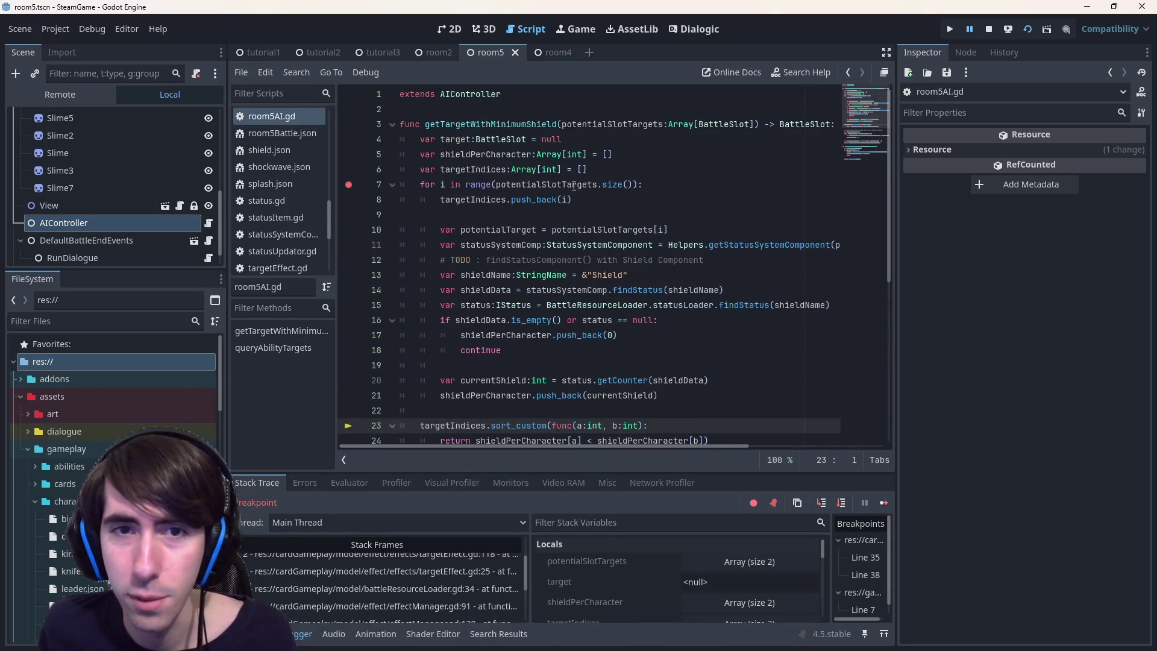
{"action": "mouse_move", "coordinate": [573, 185]}
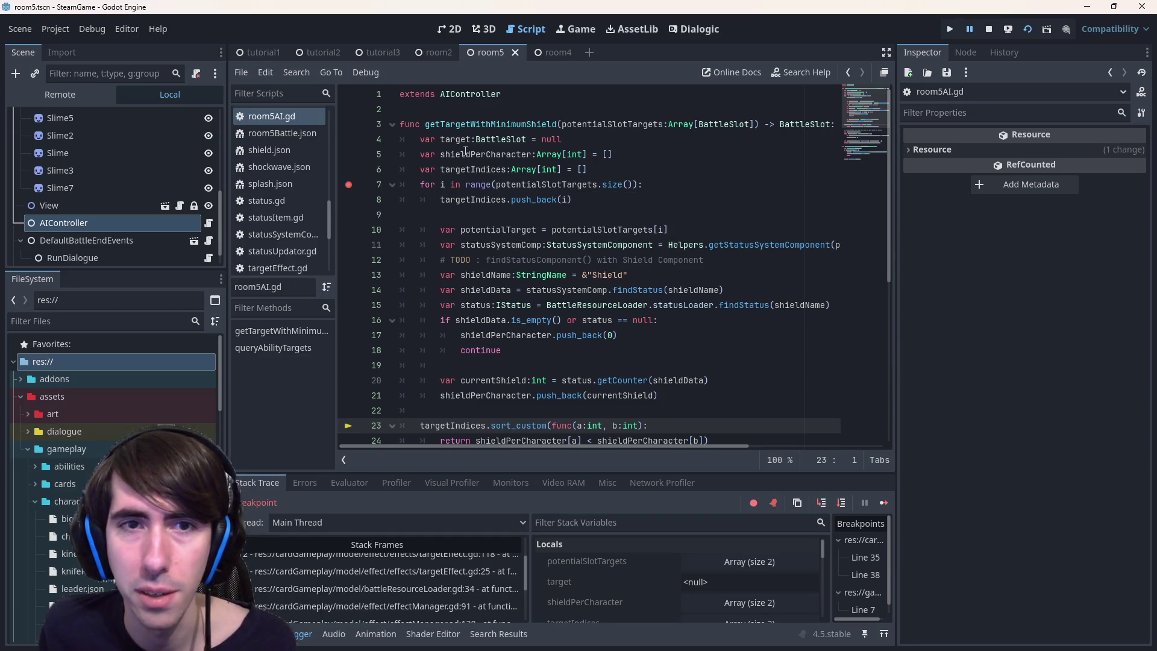
{"action": "left_click", "coordinate": [482, 215]}
{"action": "mouse_move", "coordinate": [500, 153]}
{"action": "left_click", "coordinate": [494, 245]}
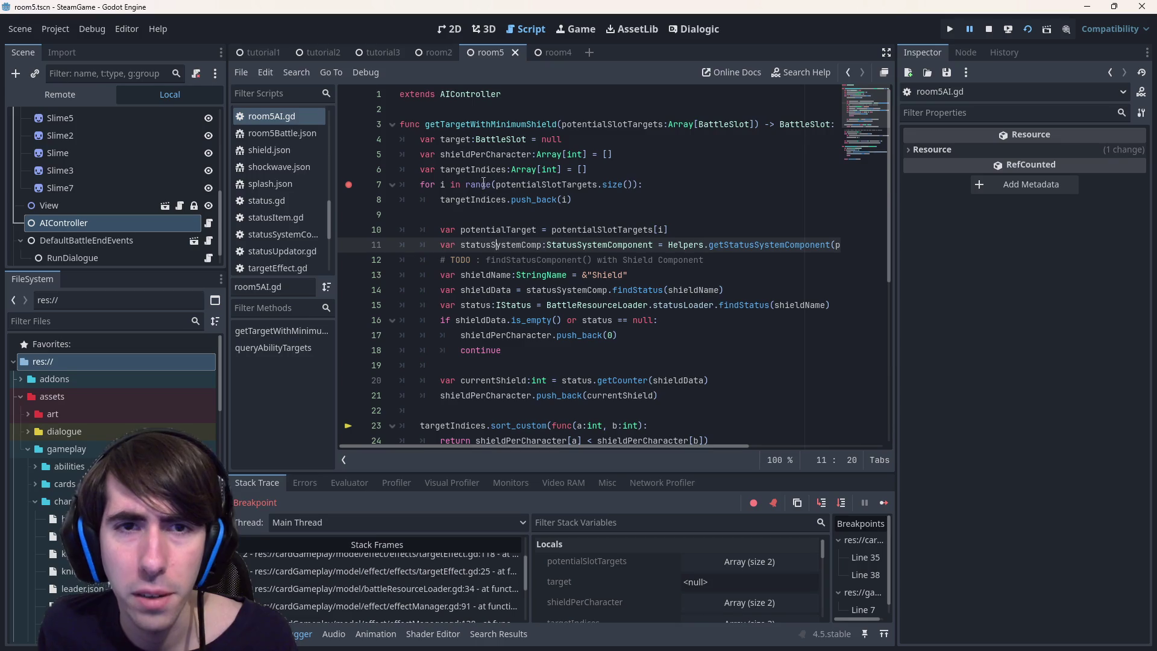
{"action": "mouse_move", "coordinate": [477, 171]}
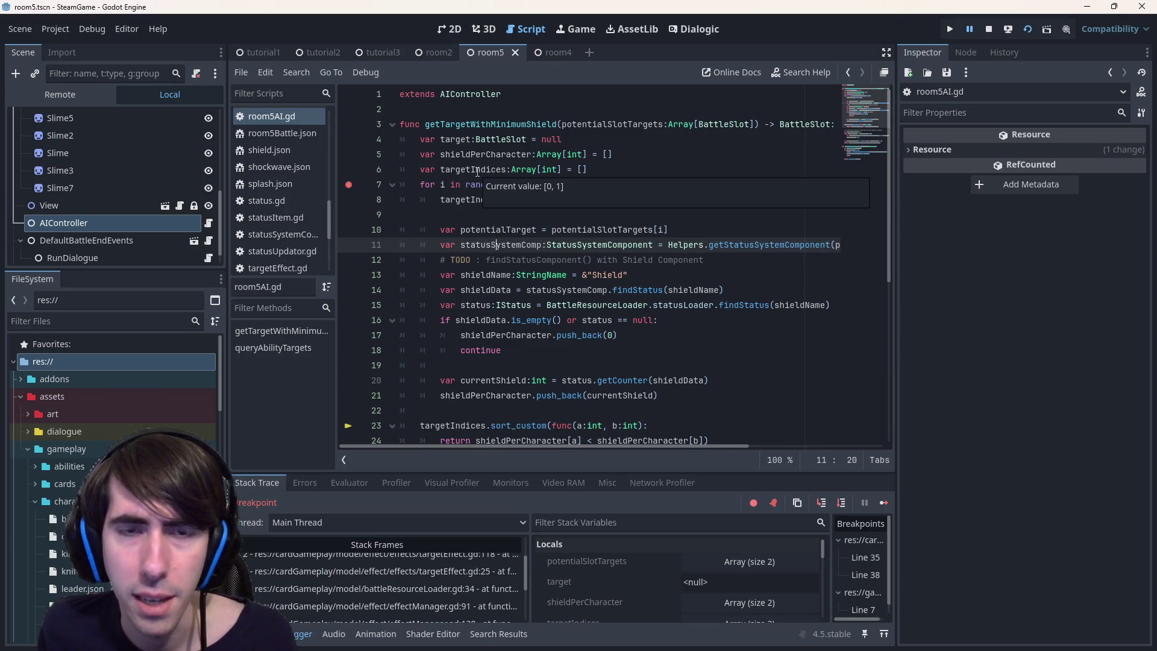
{"action": "scroll", "coordinate": [547, 285], "scroll_direction": "down", "scroll_amount": 2}
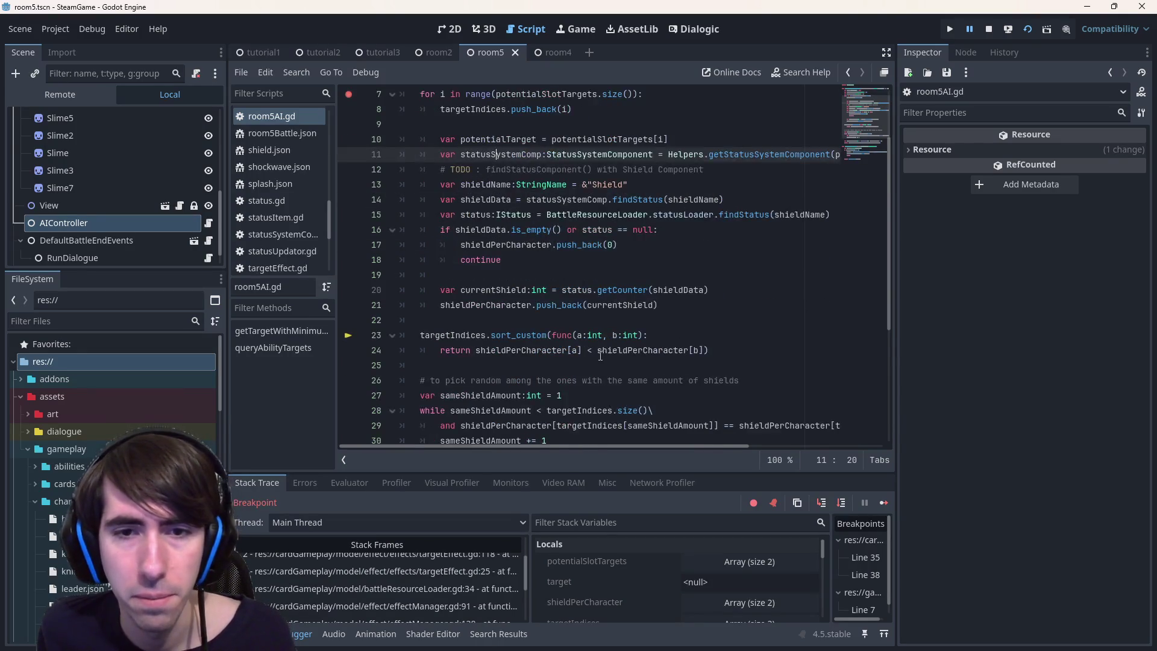
{"action": "scroll", "coordinate": [561, 324], "scroll_direction": "down", "scroll_amount": 1}
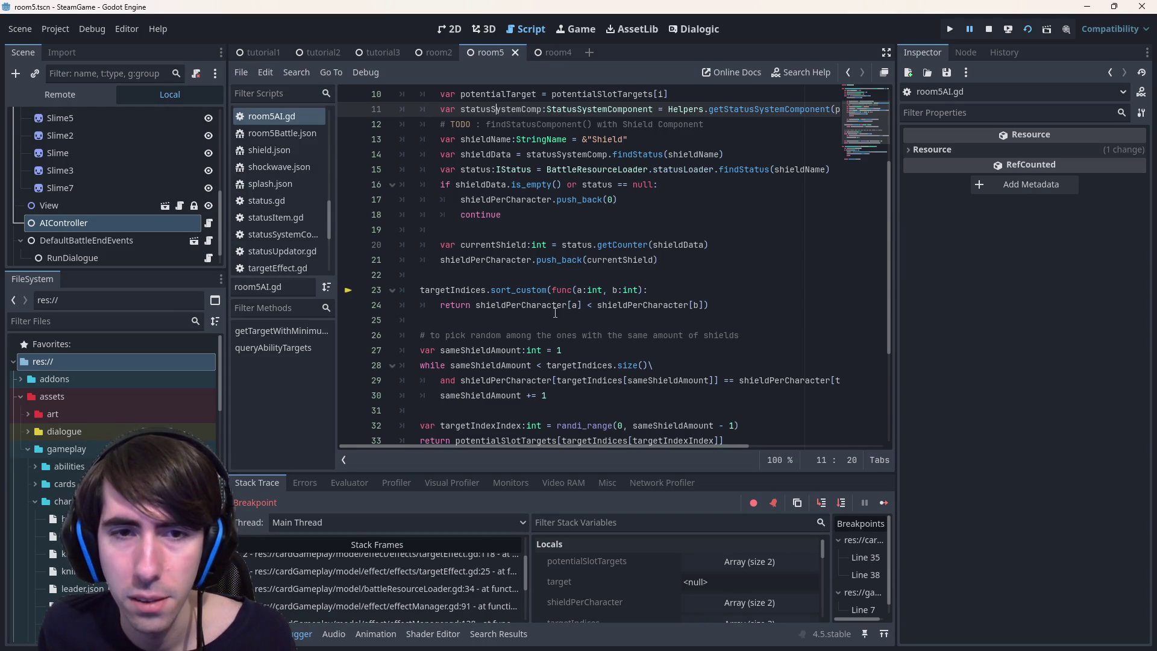
Step past the sort, checking targetIndices and sameShieldAmount, to the random index line.
{"action": "left_click", "coordinate": [843, 502]}
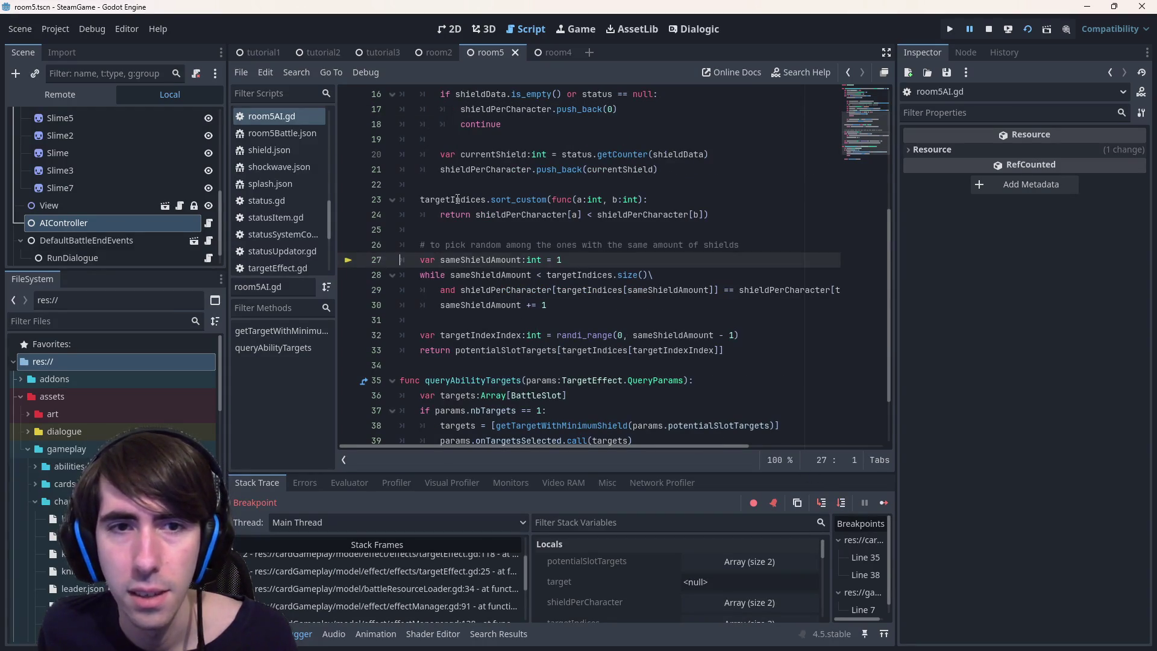
{"action": "mouse_move", "coordinate": [456, 199]}
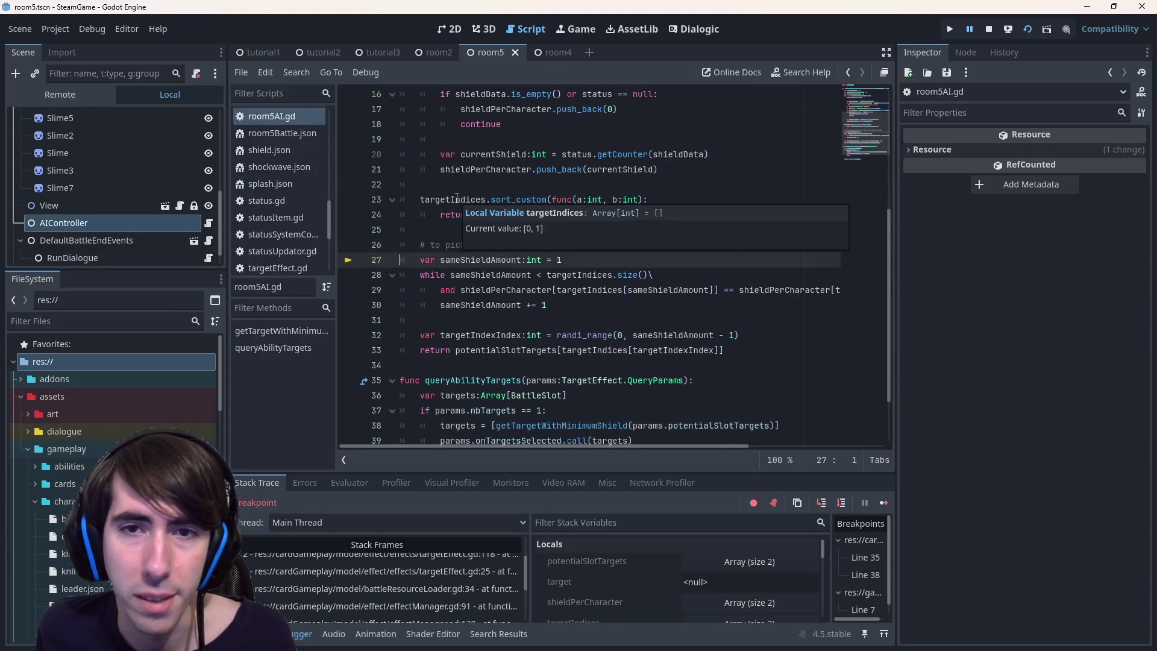
{"action": "left_click", "coordinate": [656, 160]}
{"action": "double_click", "coordinate": [468, 200]}
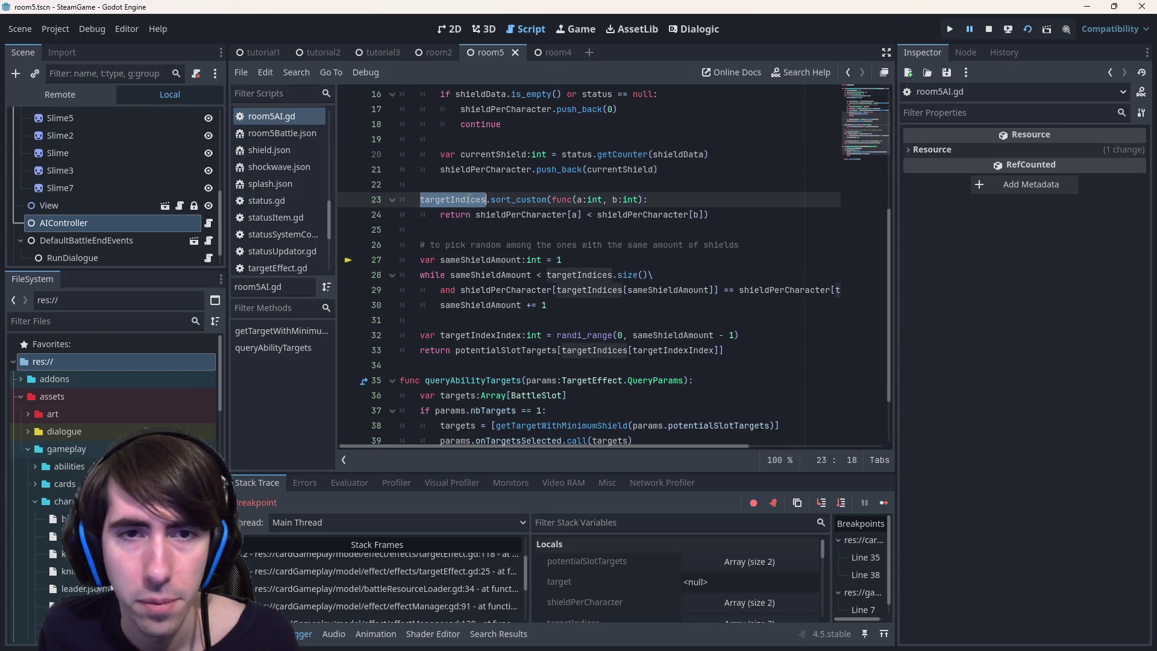
{"action": "double_click", "coordinate": [481, 260]}
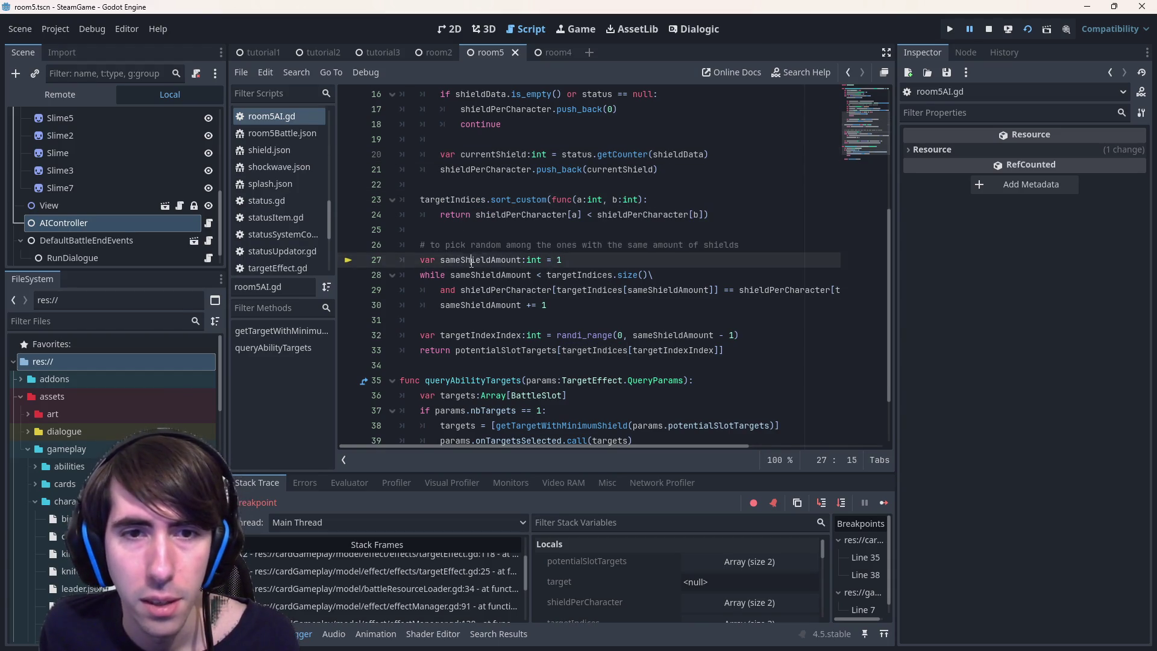
{"action": "left_click", "coordinate": [841, 504]}
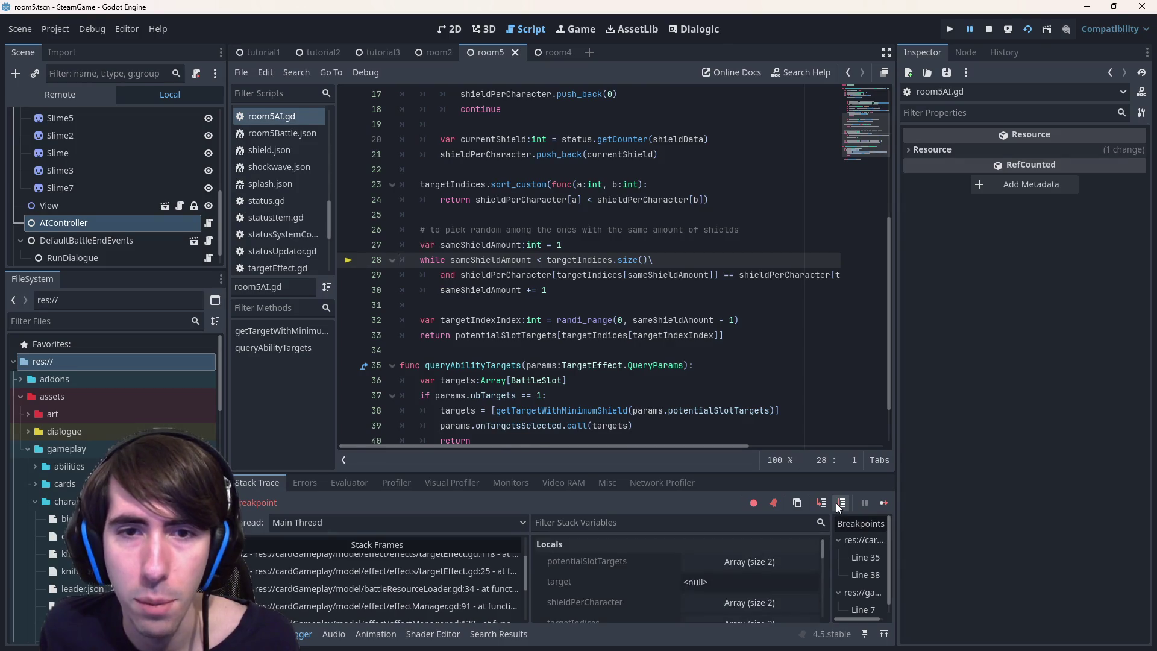
{"action": "left_click", "coordinate": [840, 503]}
{"action": "left_click", "coordinate": [840, 504]}
{"action": "left_click", "coordinate": [840, 504]}
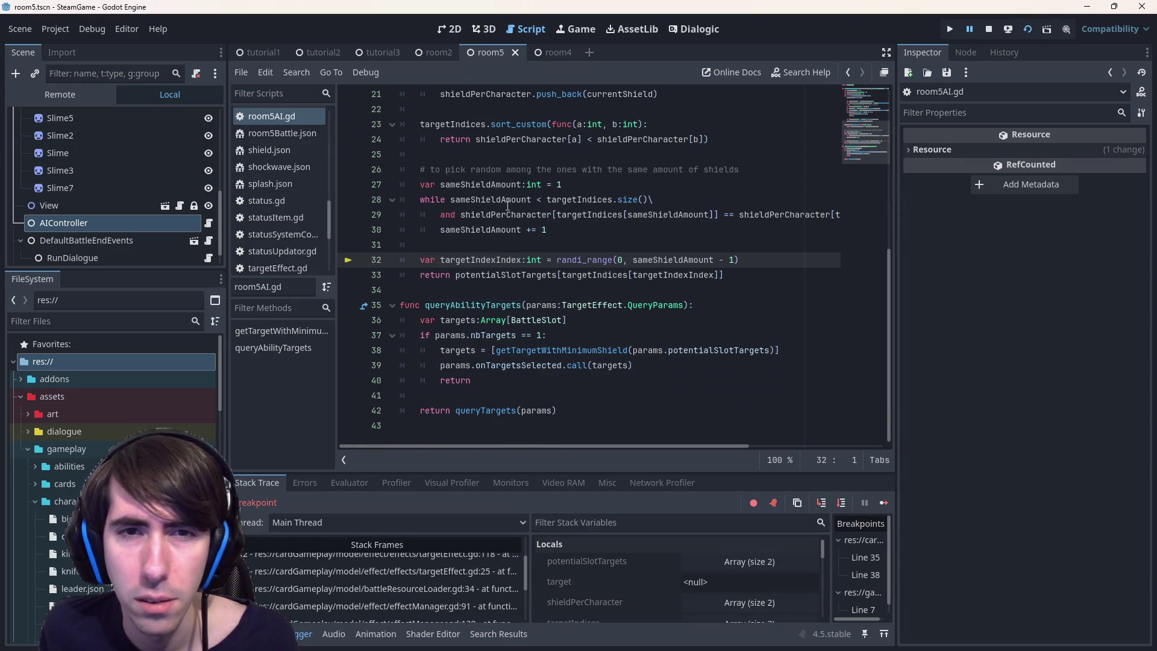
Step to the return at line 33, read the variable values, then resume the game.
{"action": "mouse_move", "coordinate": [507, 206]}
{"action": "left_click", "coordinate": [490, 171]}
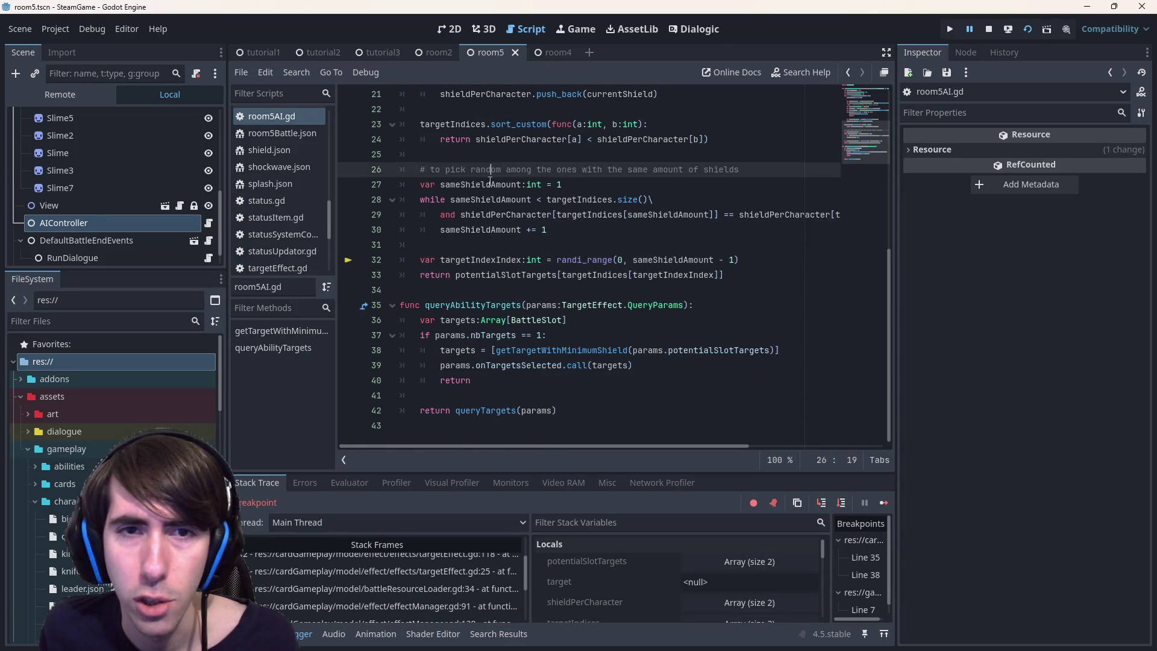
{"action": "mouse_move", "coordinate": [491, 185]}
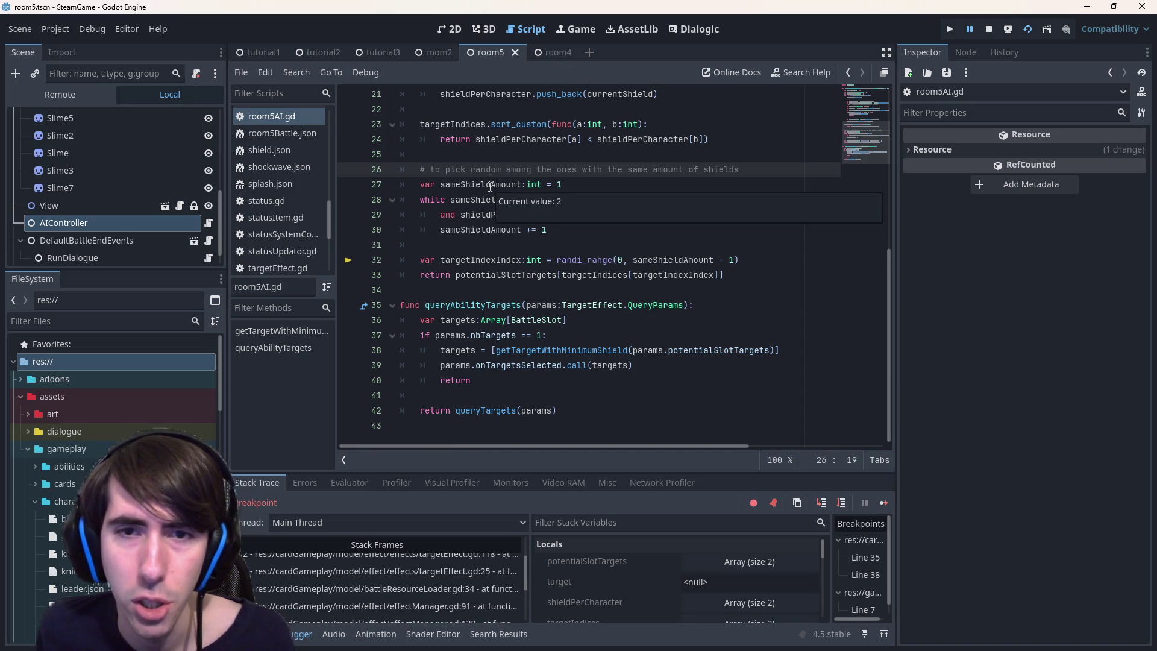
{"action": "double_click", "coordinate": [679, 264]}
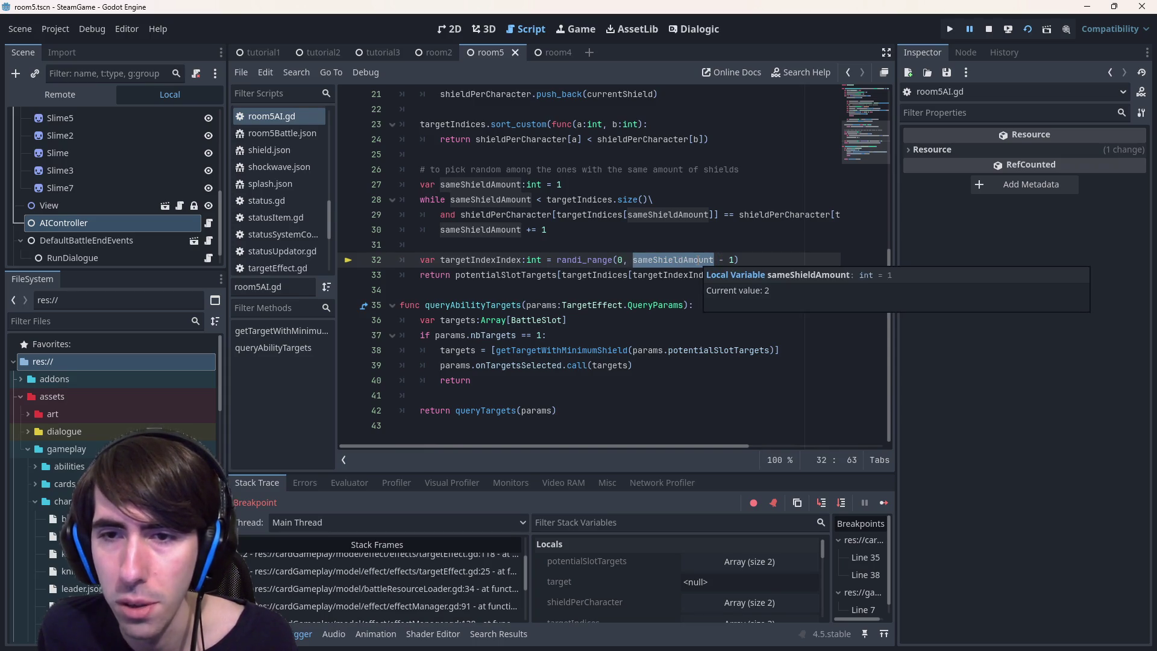
{"action": "left_click", "coordinate": [841, 503]}
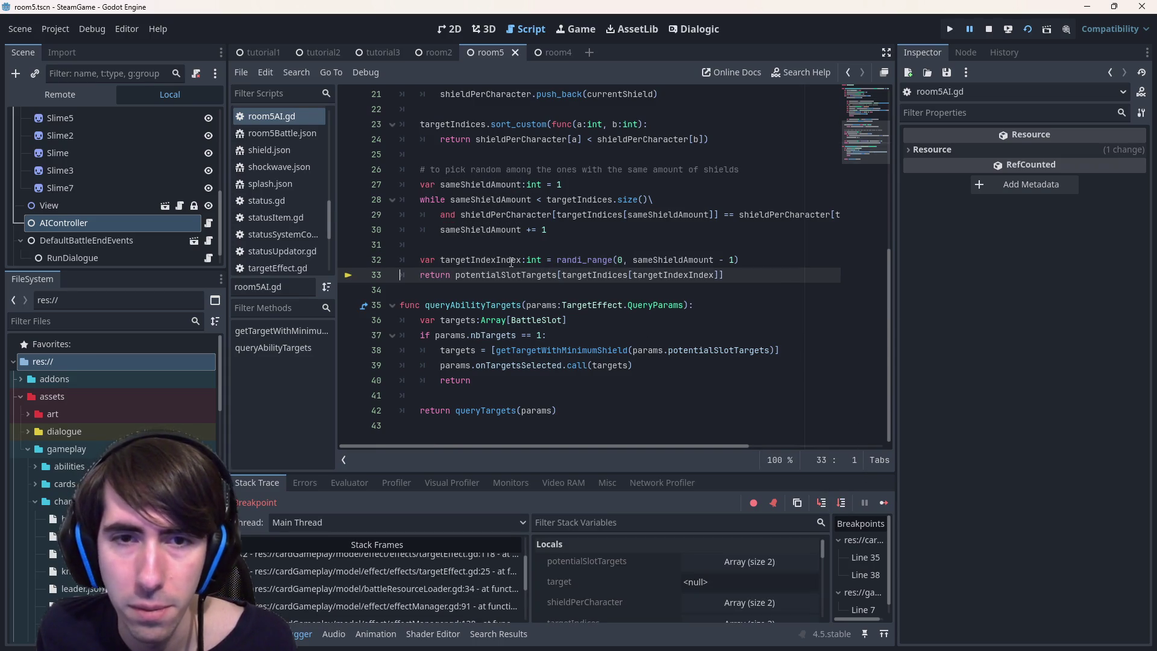
{"action": "mouse_move", "coordinate": [511, 261]}
{"action": "left_click", "coordinate": [557, 215]}
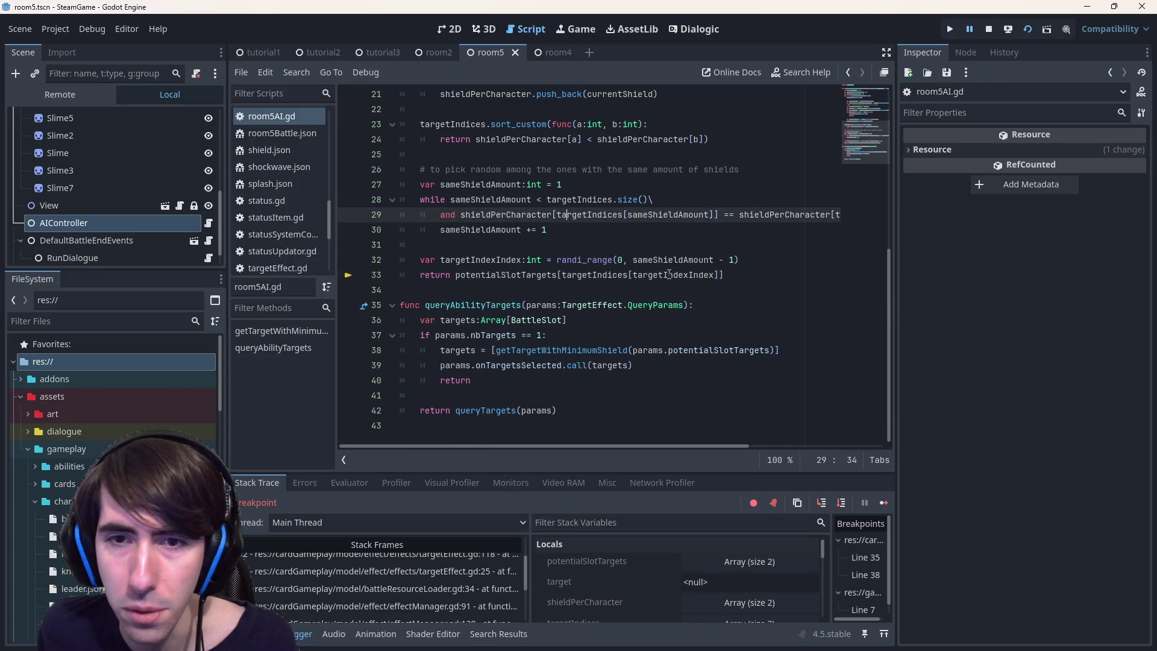
{"action": "mouse_move", "coordinate": [671, 278]}
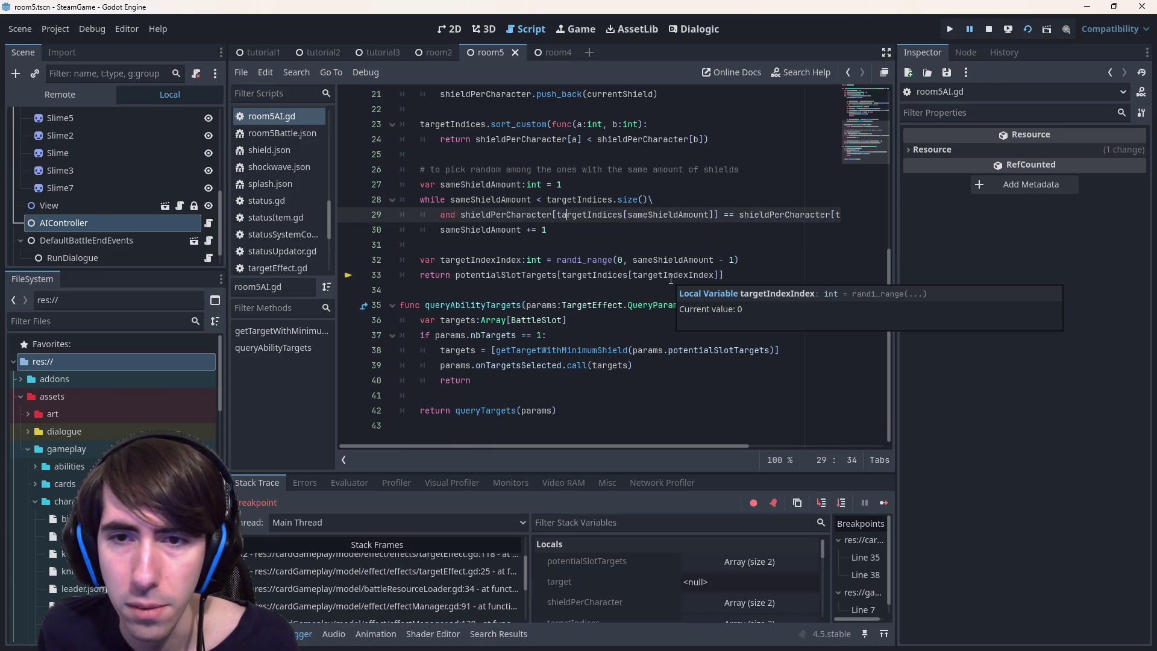
{"action": "mouse_move", "coordinate": [597, 275]}
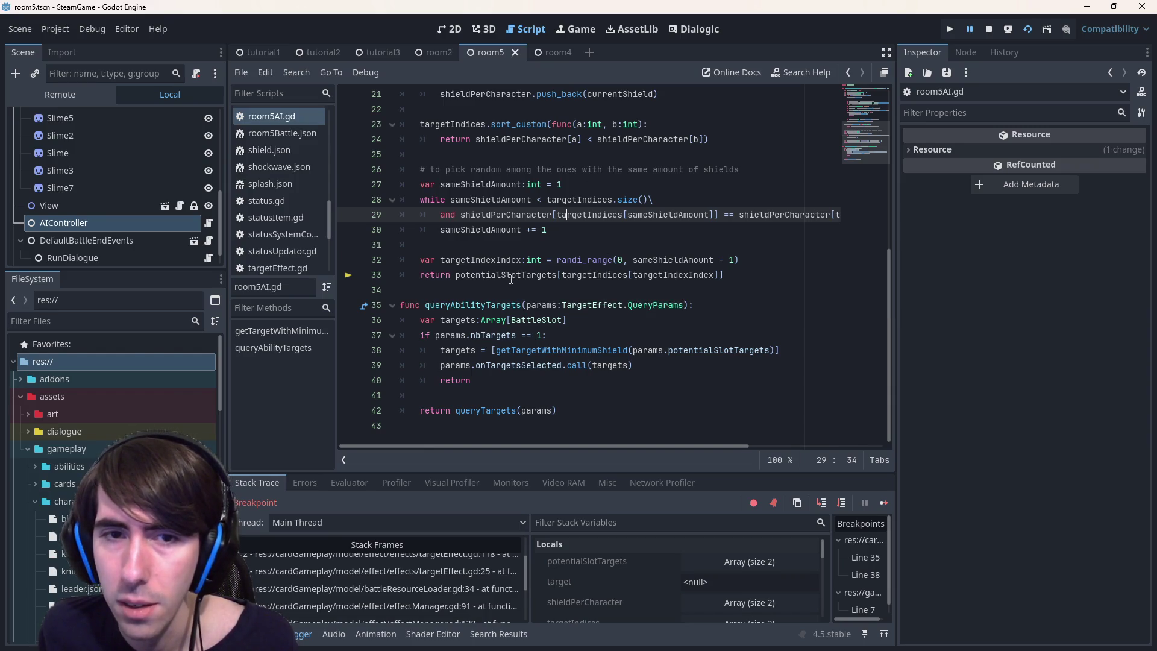
{"action": "mouse_move", "coordinate": [509, 275]}
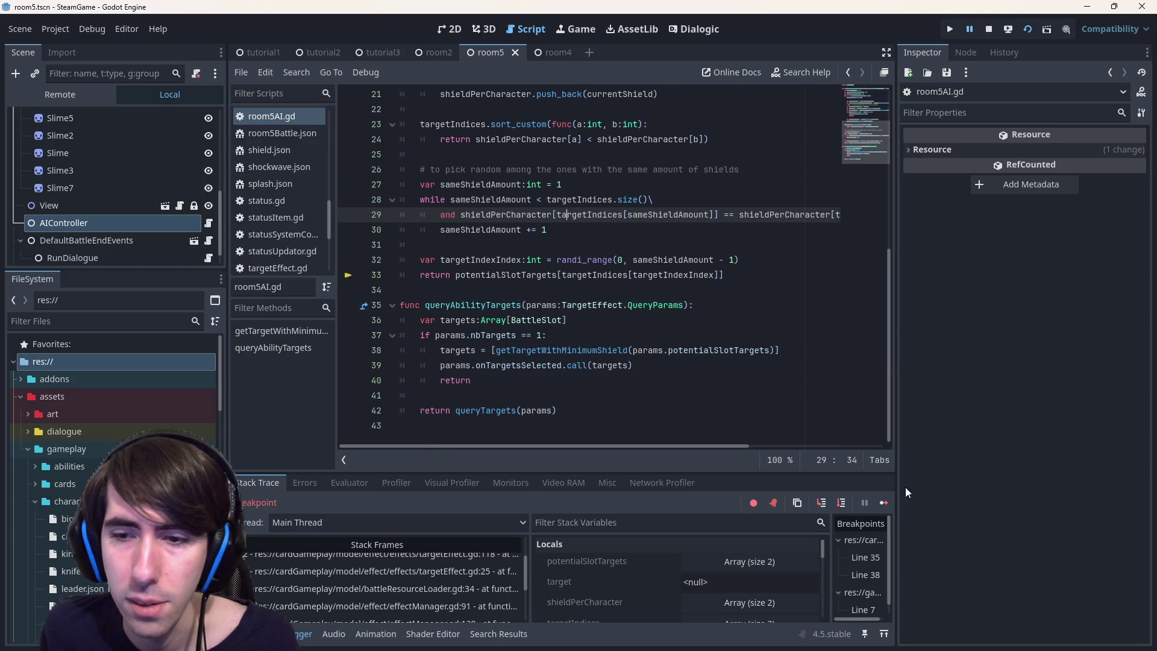
{"action": "left_click", "coordinate": [883, 503]}
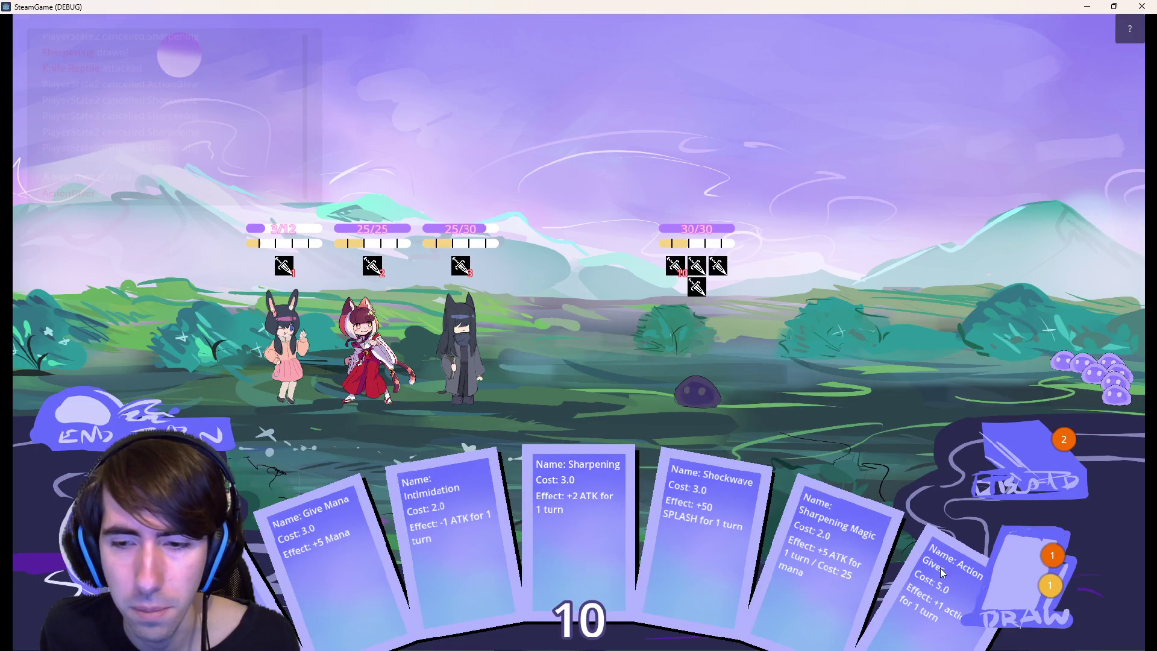
Draw cards, shield the third and second characters, end the turn, and resume past the breakpoint.
{"action": "left_click", "coordinate": [995, 579]}
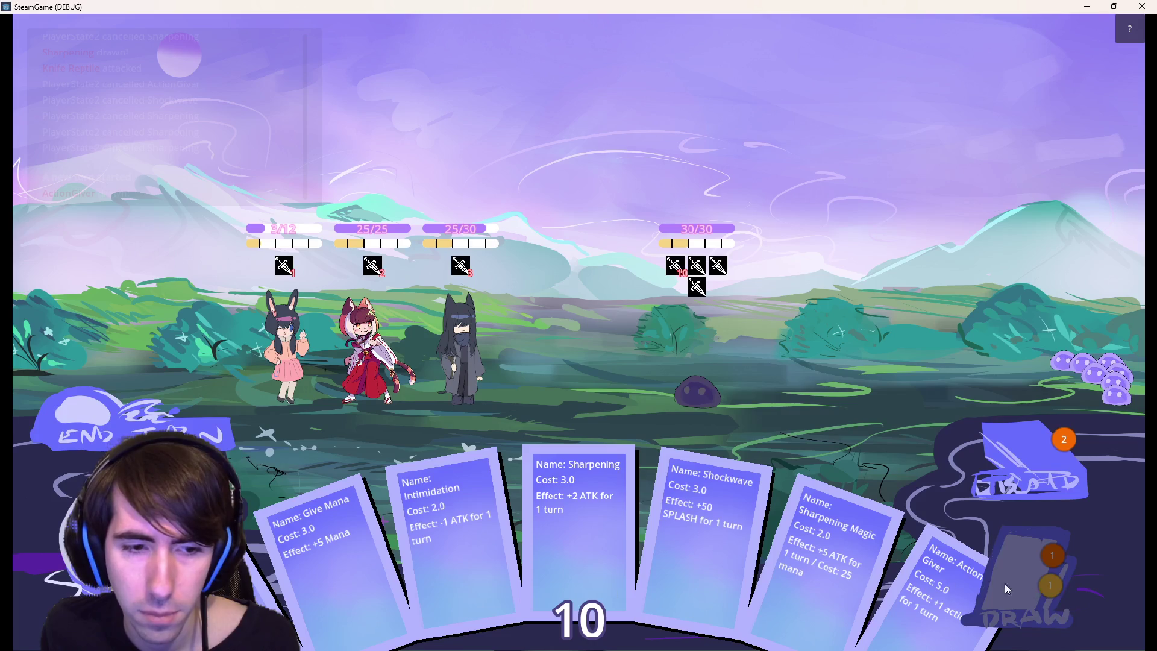
{"action": "left_click", "coordinate": [1012, 579]}
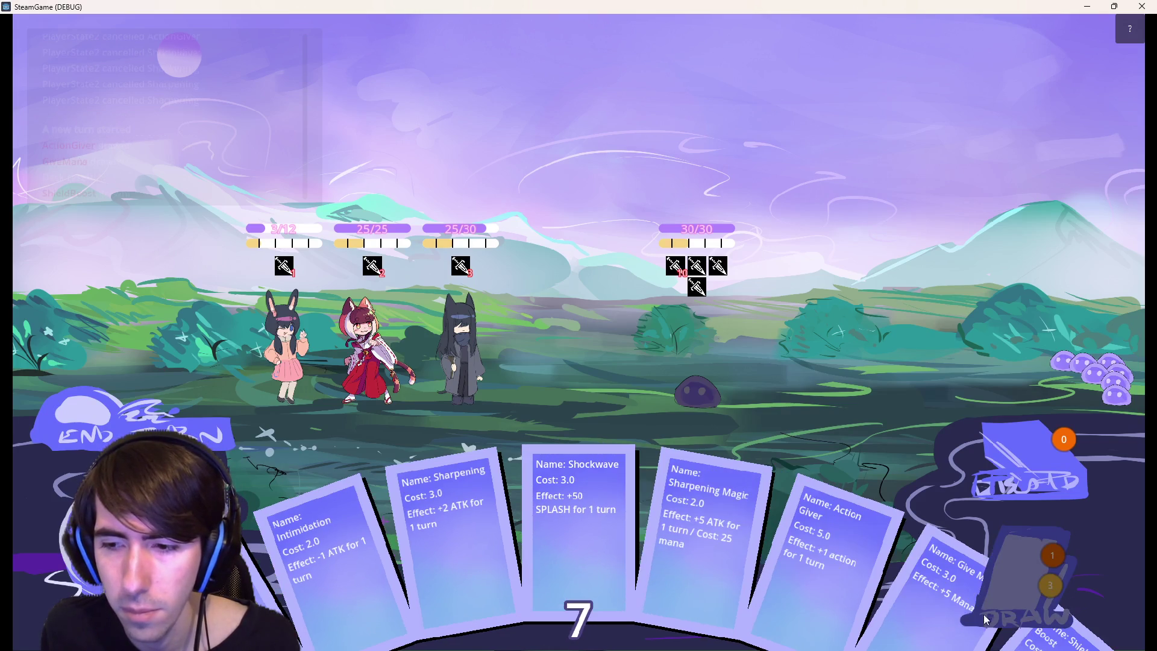
{"action": "mouse_move", "coordinate": [827, 495]}
{"action": "left_mouse_down"}
{"action": "mouse_move", "coordinate": [518, 361]}
{"action": "mouse_move", "coordinate": [461, 350]}
{"action": "left_mouse_up"}
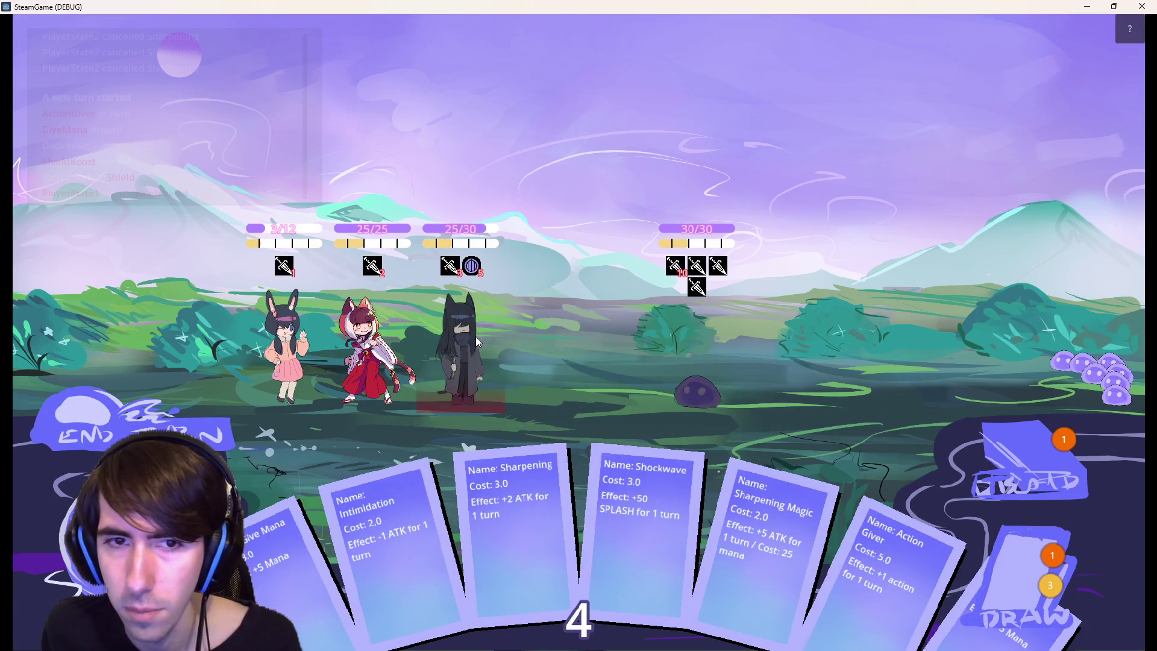
{"action": "left_click", "coordinate": [1016, 592]}
{"action": "mouse_move", "coordinate": [283, 542]}
{"action": "left_mouse_down"}
{"action": "mouse_move", "coordinate": [362, 337]}
{"action": "mouse_move", "coordinate": [395, 298]}
{"action": "left_mouse_up"}
{"action": "left_click", "coordinate": [179, 411]}
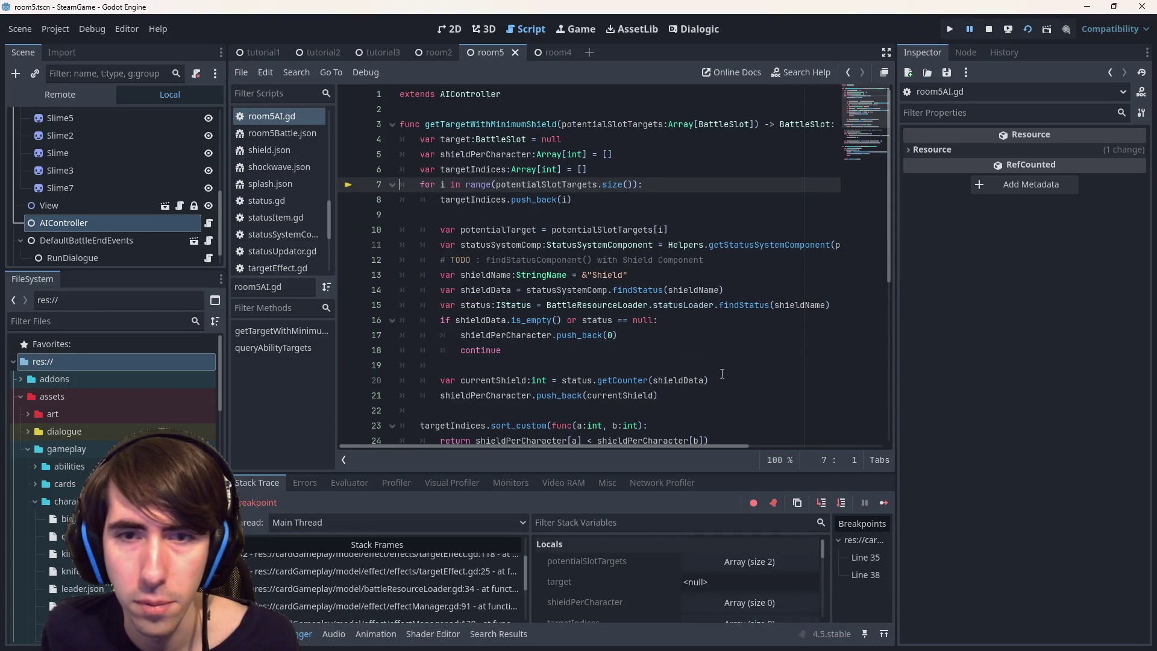
{"action": "left_click", "coordinate": [883, 501]}
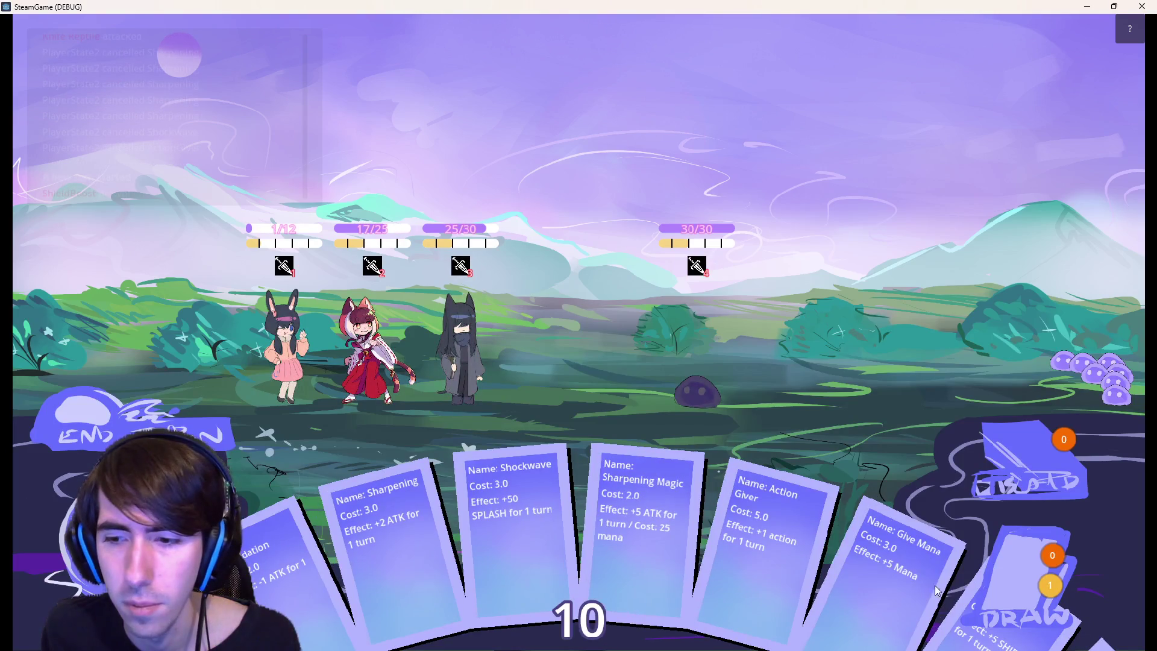
Shield the third and second characters again, end the turn, review the log, and close the game.
{"action": "mouse_move", "coordinate": [1000, 609]}
{"action": "left_mouse_down"}
{"action": "mouse_move", "coordinate": [497, 348]}
{"action": "mouse_move", "coordinate": [514, 369]}
{"action": "left_mouse_up"}
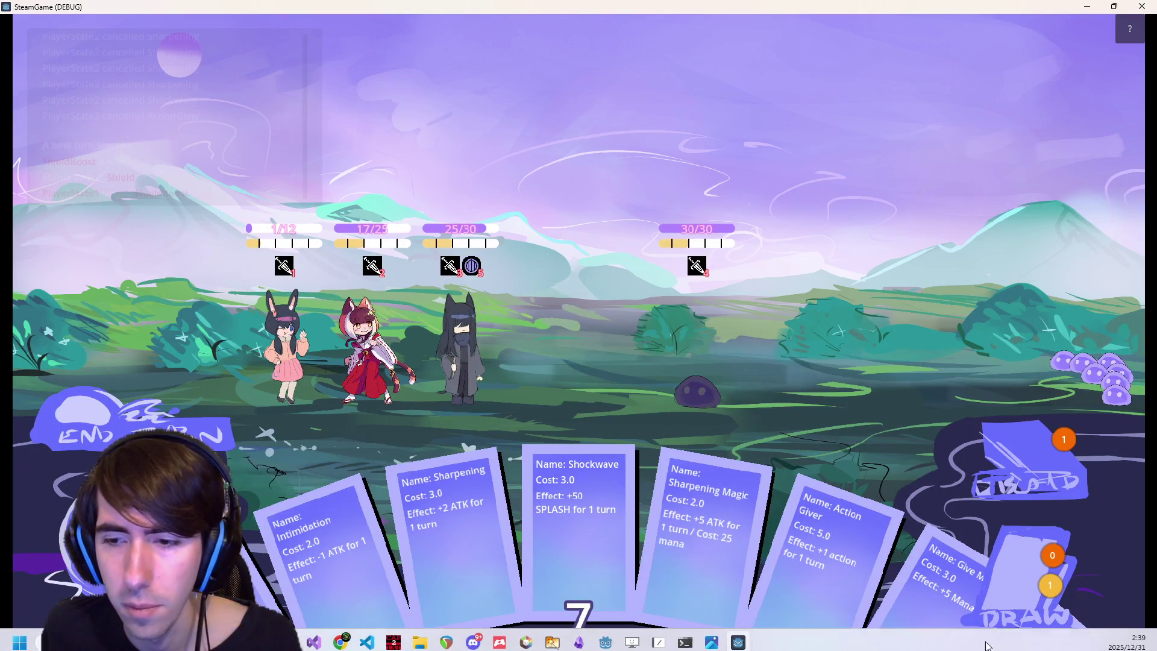
{"action": "left_click_drag", "start_coordinate": [1085, 647], "coordinate": [385, 346]}
{"action": "left_click", "coordinate": [154, 410]}
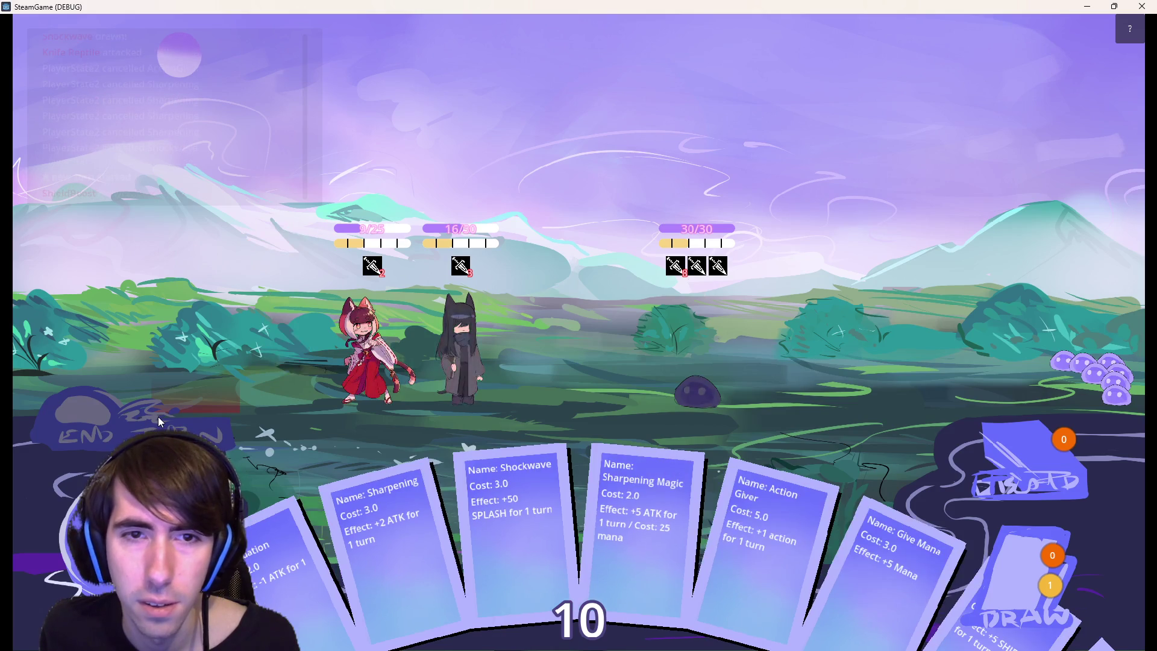
{"action": "mouse_move", "coordinate": [298, 150]}
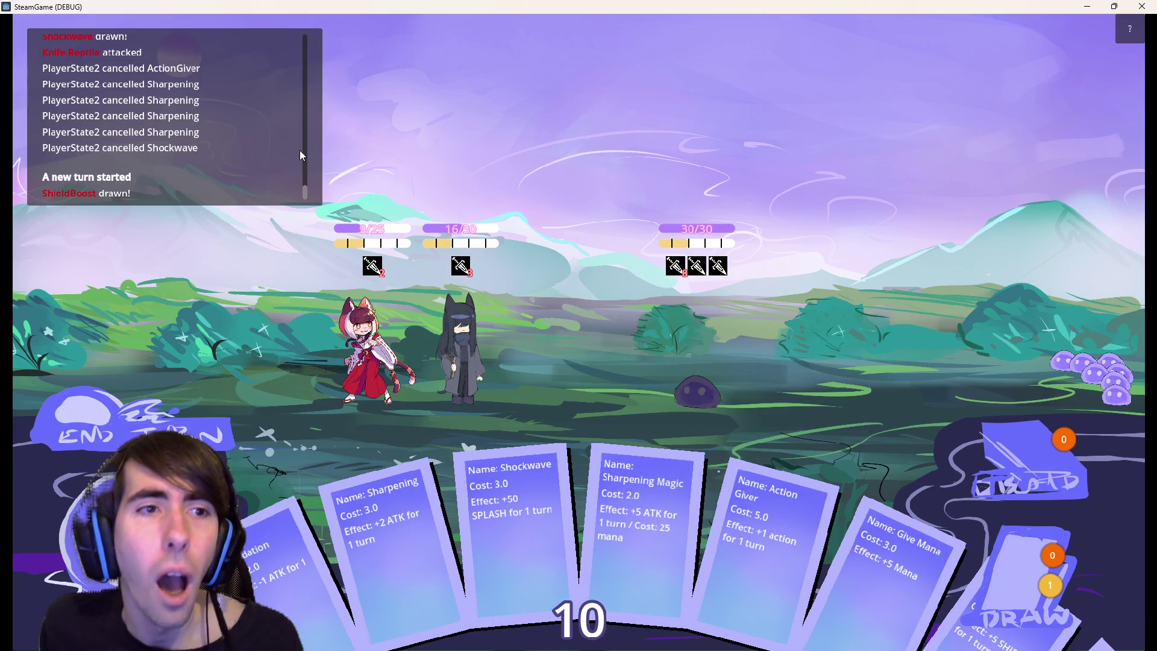
{"action": "scroll", "coordinate": [139, 157], "scroll_direction": "up", "scroll_amount": 1}
{"action": "scroll", "coordinate": [138, 158], "scroll_direction": "up", "scroll_amount": 5}
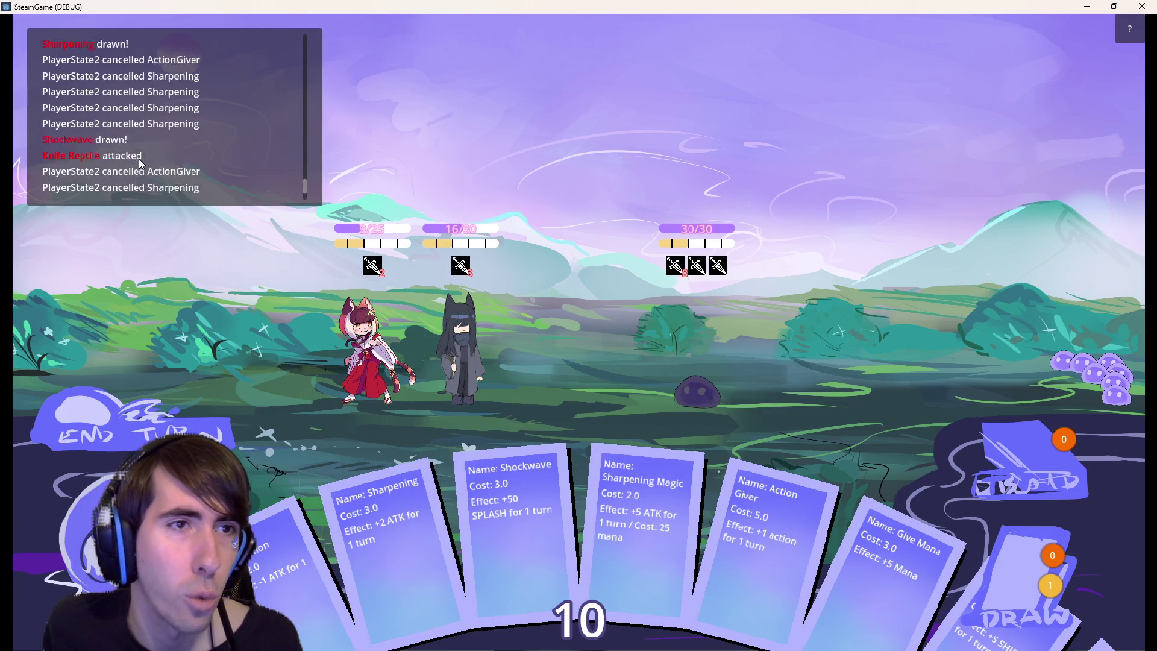
{"action": "scroll", "coordinate": [193, 118], "scroll_direction": "up", "scroll_amount": 3}
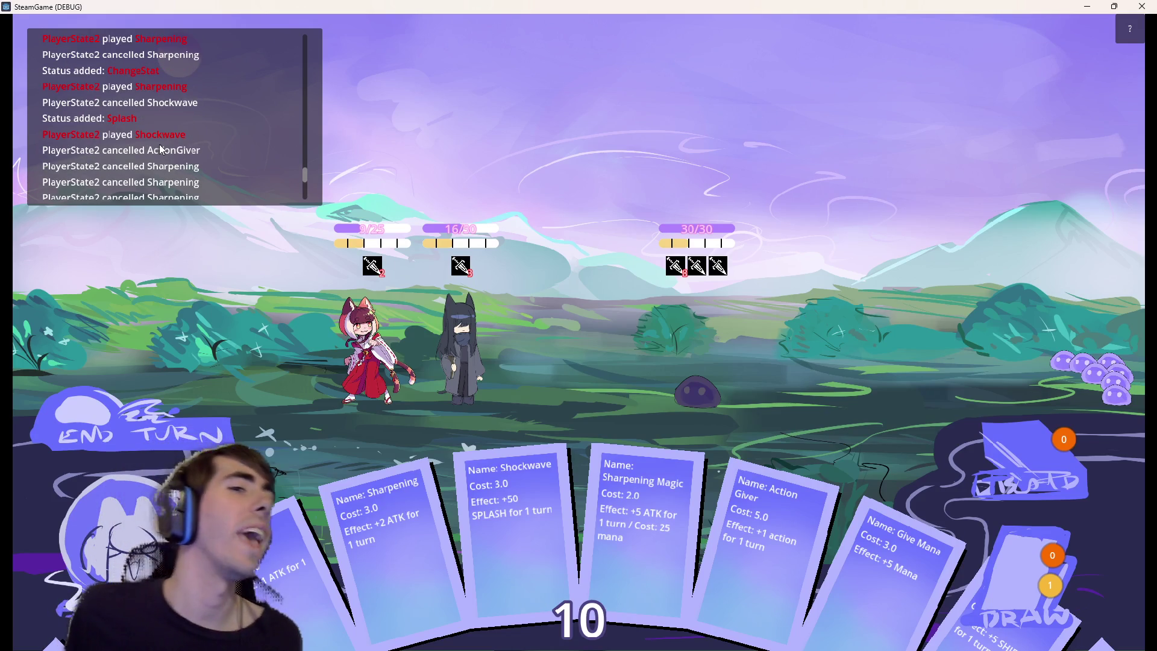
{"action": "scroll", "coordinate": [159, 144], "scroll_direction": "up", "scroll_amount": 1}
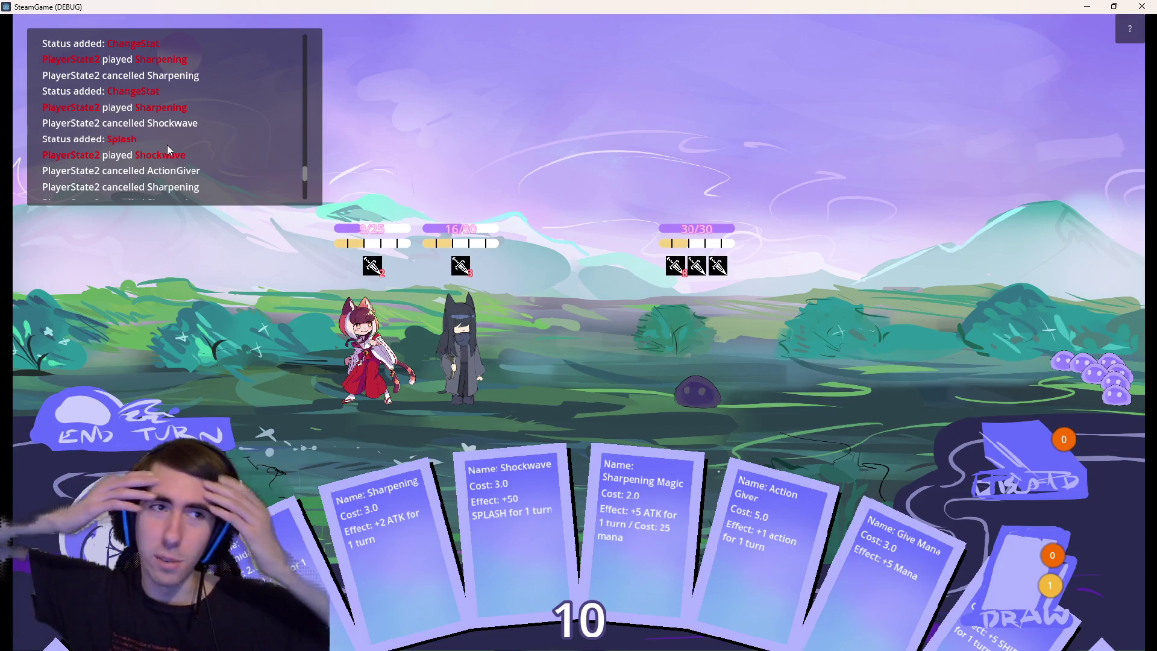
{"action": "key", "text": "F8"}
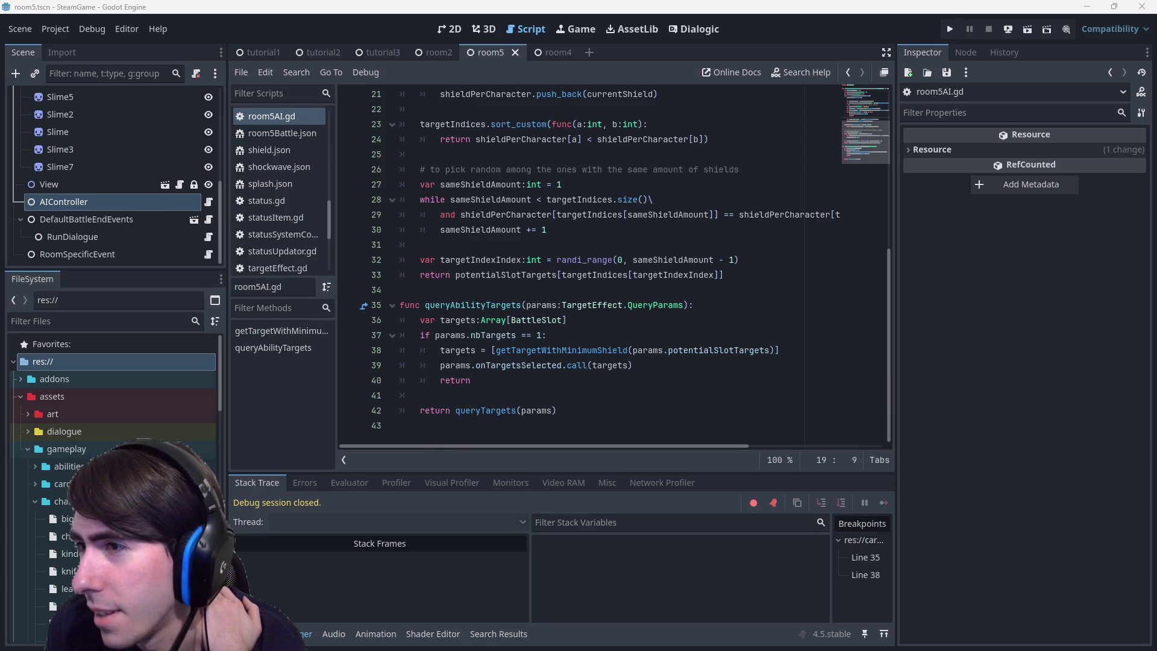
Switch from the Godot editor to the browser with the Twitch stream.
{"action": "key", "text": "alt+Tab"}
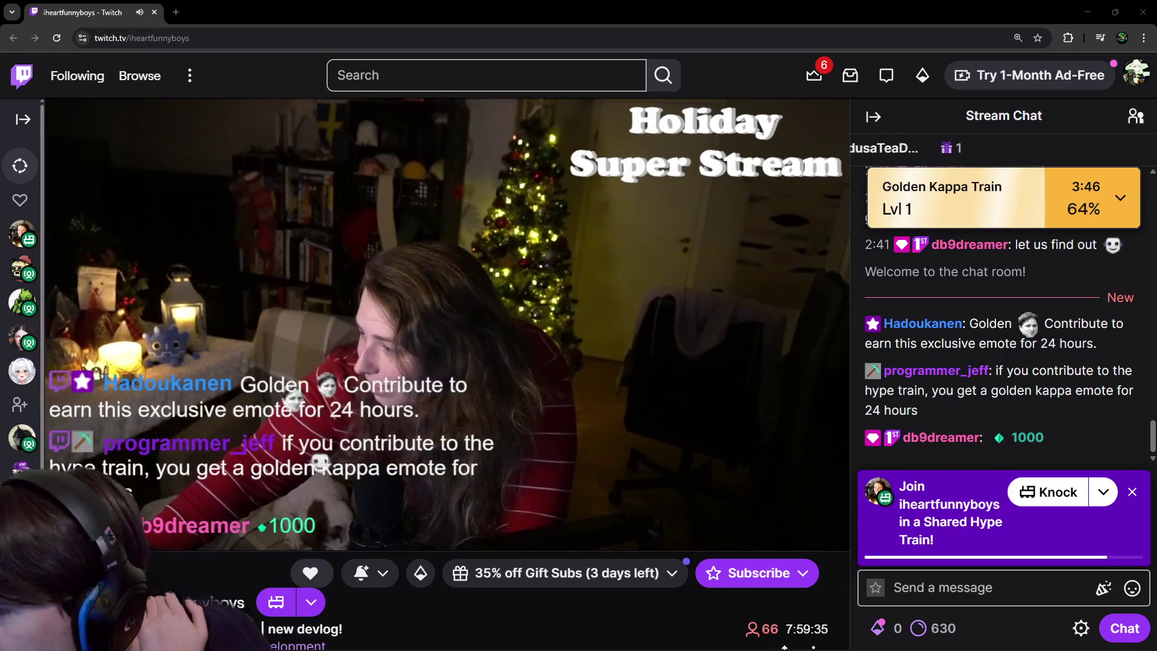
Flip to the Godot editor and back to the Twitch browser window.
{"action": "key", "text": "alt+Tab"}
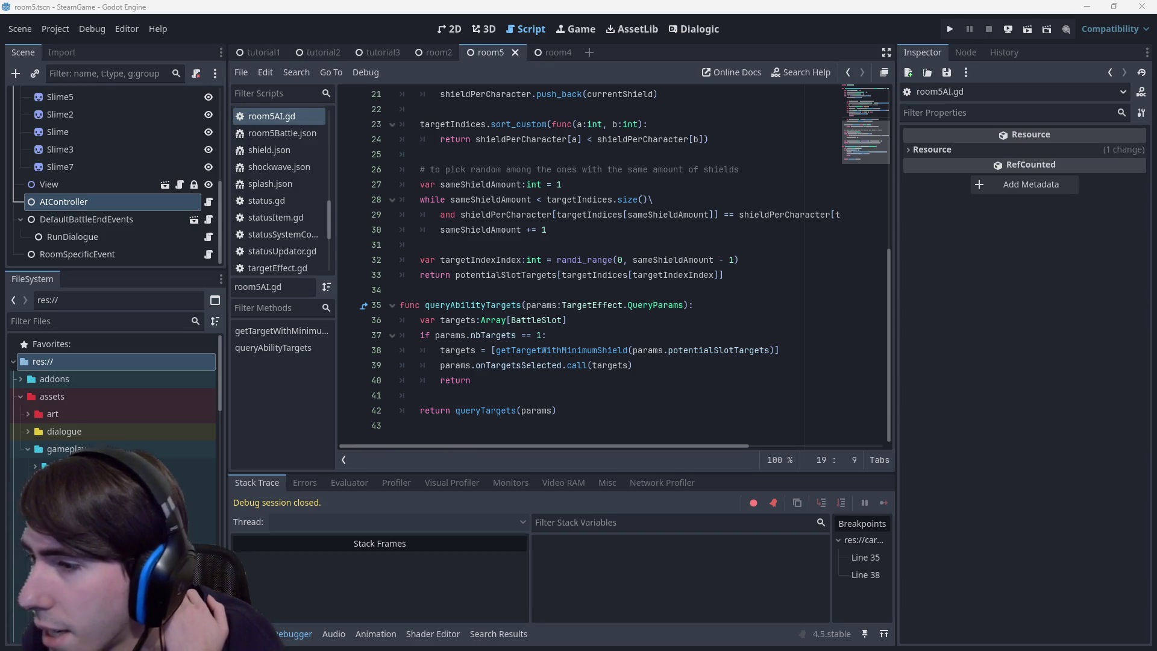
{"action": "key", "text": "alt+Tab"}
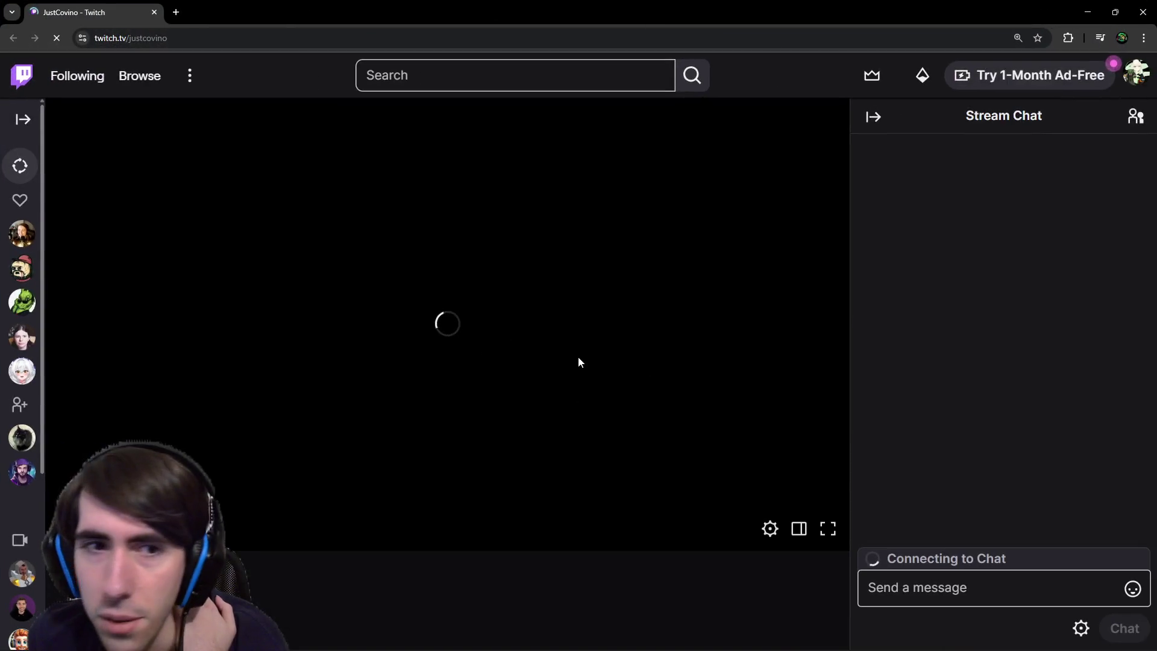